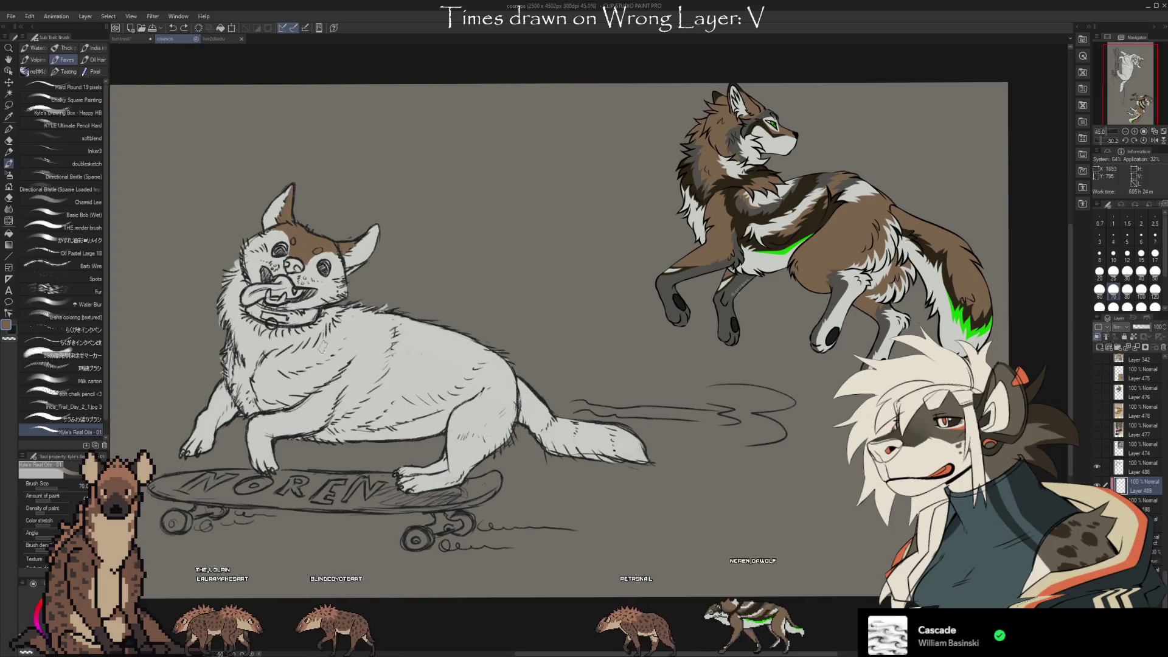
At brush size 120, paint brown patches on the dog's side, haunch, belly and tail top.
{"action": "key", "text": "bracketright"}
{"action": "key", "text": "bracketright"}
{"action": "key", "text": "bracketright"}
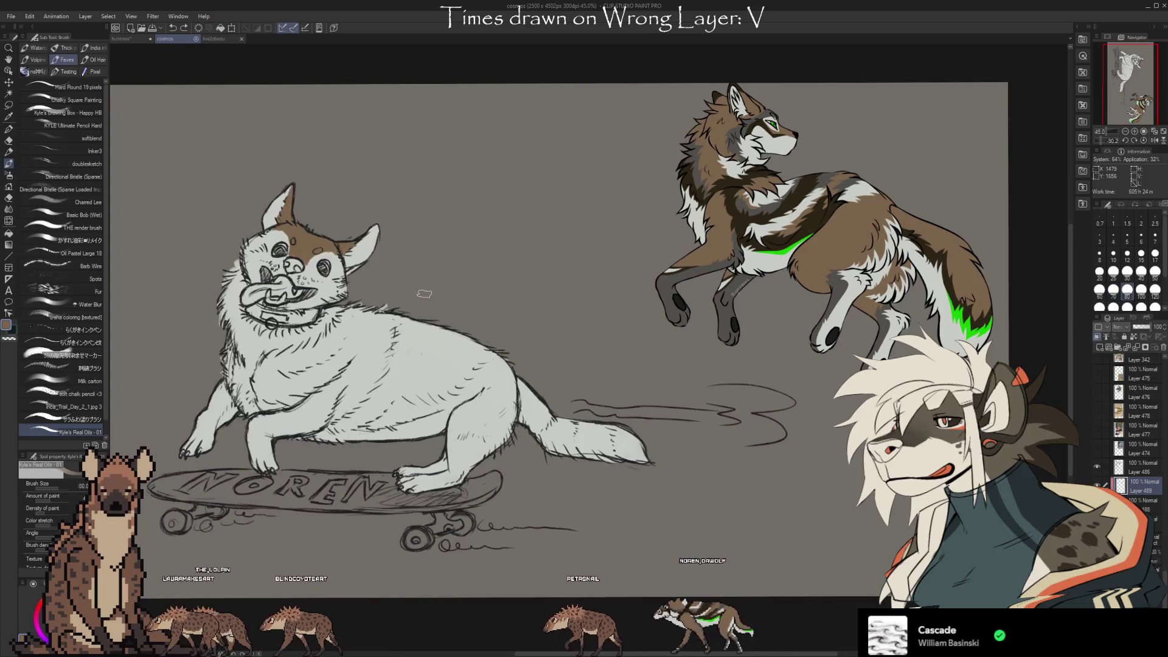
{"action": "left_click_drag", "start_coordinate": [270, 420], "coordinate": [308, 402]}
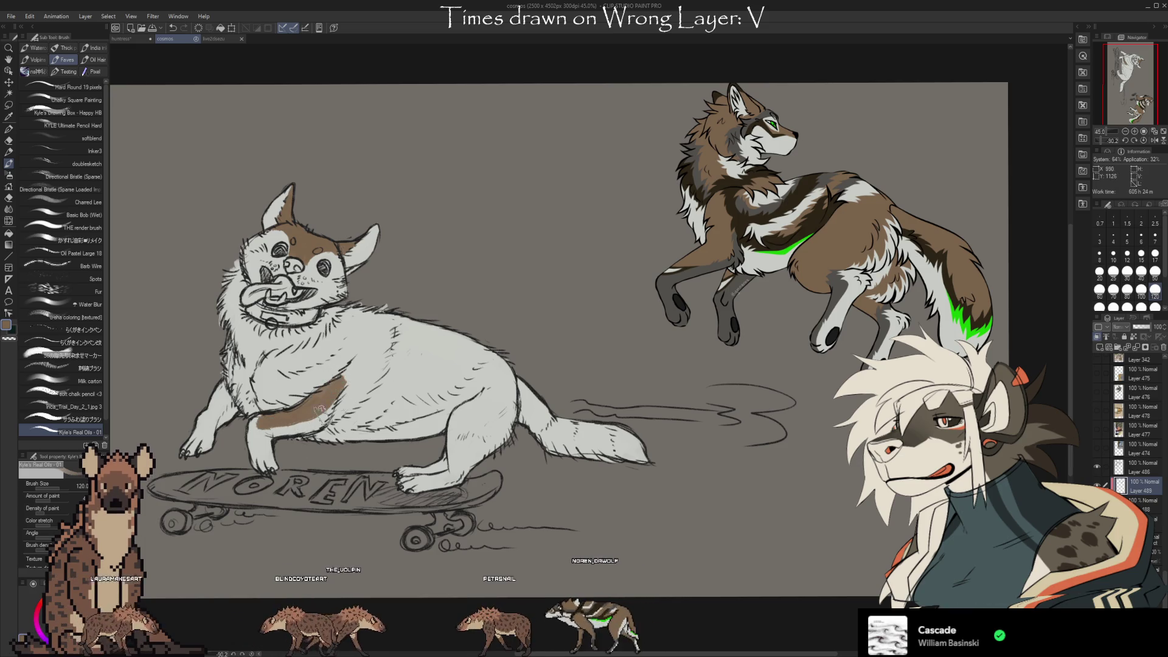
{"action": "left_click_drag", "start_coordinate": [352, 364], "coordinate": [325, 395]}
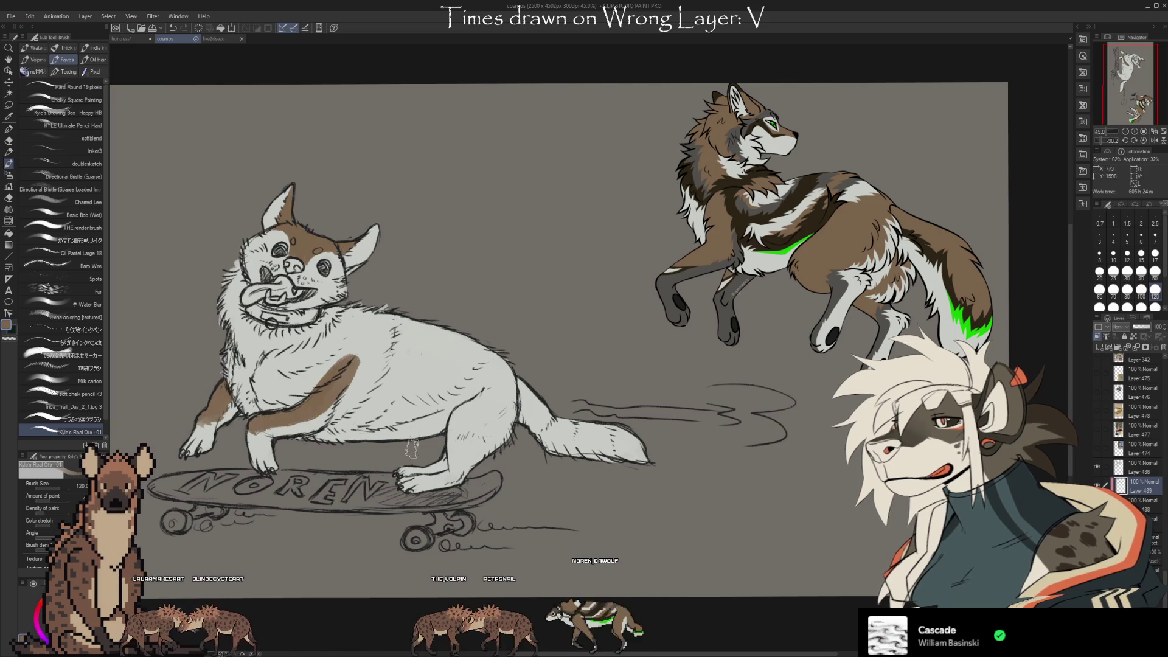
{"action": "mouse_move", "coordinate": [487, 399]}
{"action": "left_mouse_down"}
{"action": "mouse_move", "coordinate": [463, 413]}
{"action": "mouse_move", "coordinate": [455, 444]}
{"action": "mouse_move", "coordinate": [508, 399]}
{"action": "mouse_move", "coordinate": [459, 437]}
{"action": "left_mouse_up"}
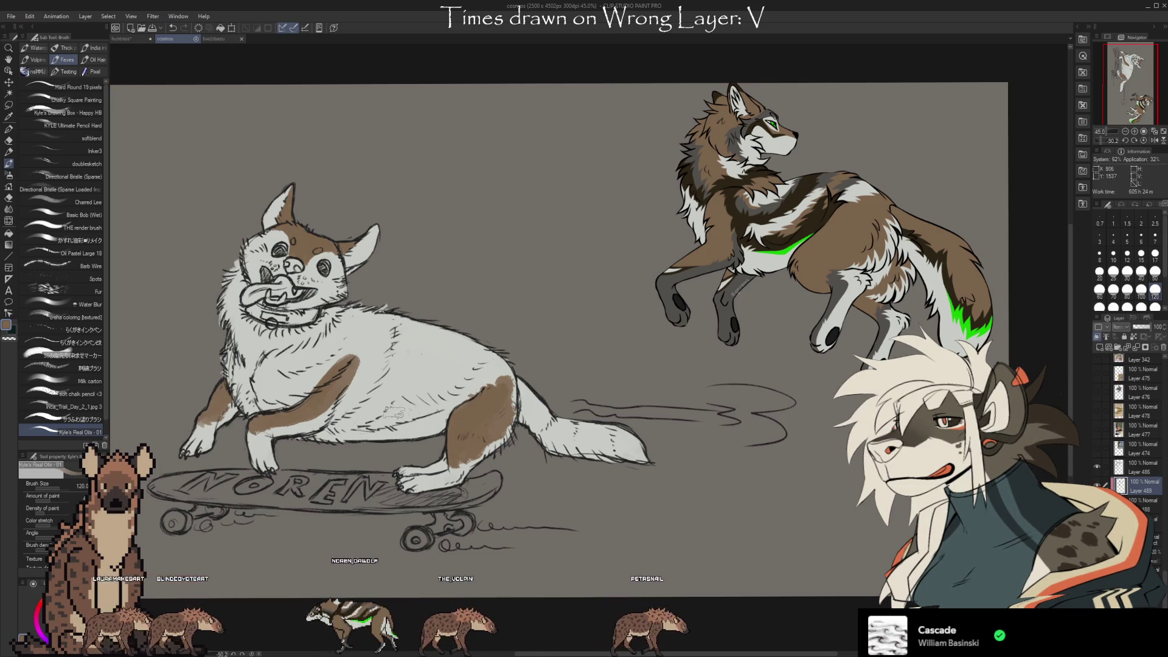
{"action": "mouse_move", "coordinate": [394, 413]}
{"action": "left_mouse_down"}
{"action": "mouse_move", "coordinate": [477, 362]}
{"action": "mouse_move", "coordinate": [450, 392]}
{"action": "left_mouse_up"}
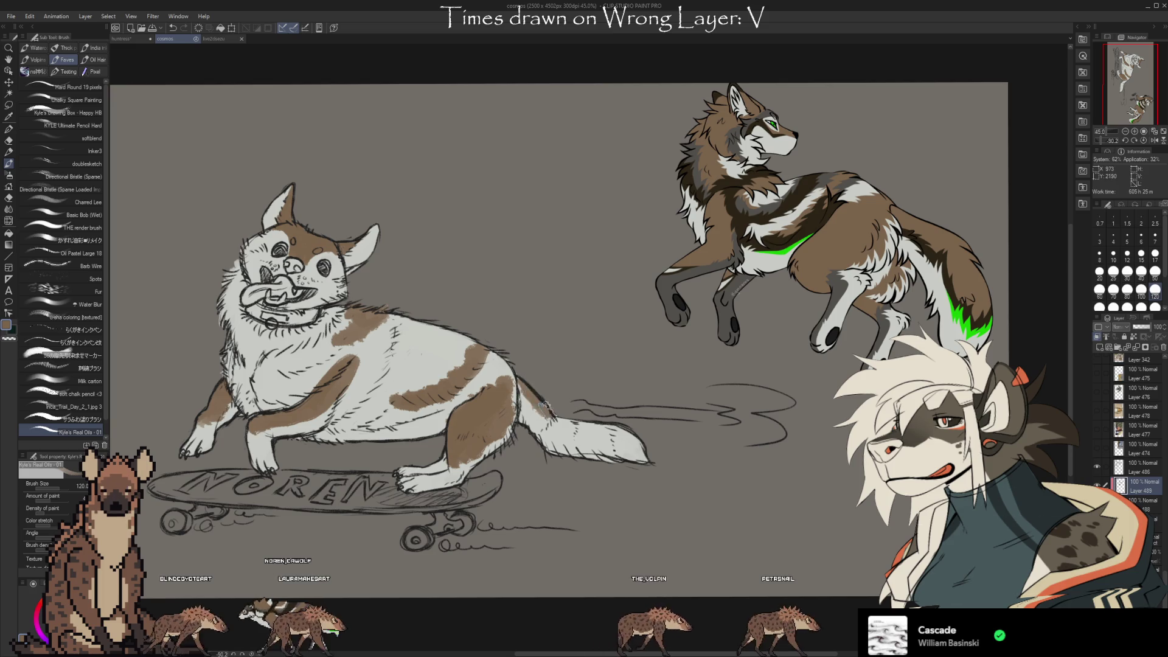
{"action": "left_click_drag", "start_coordinate": [551, 421], "coordinate": [582, 426]}
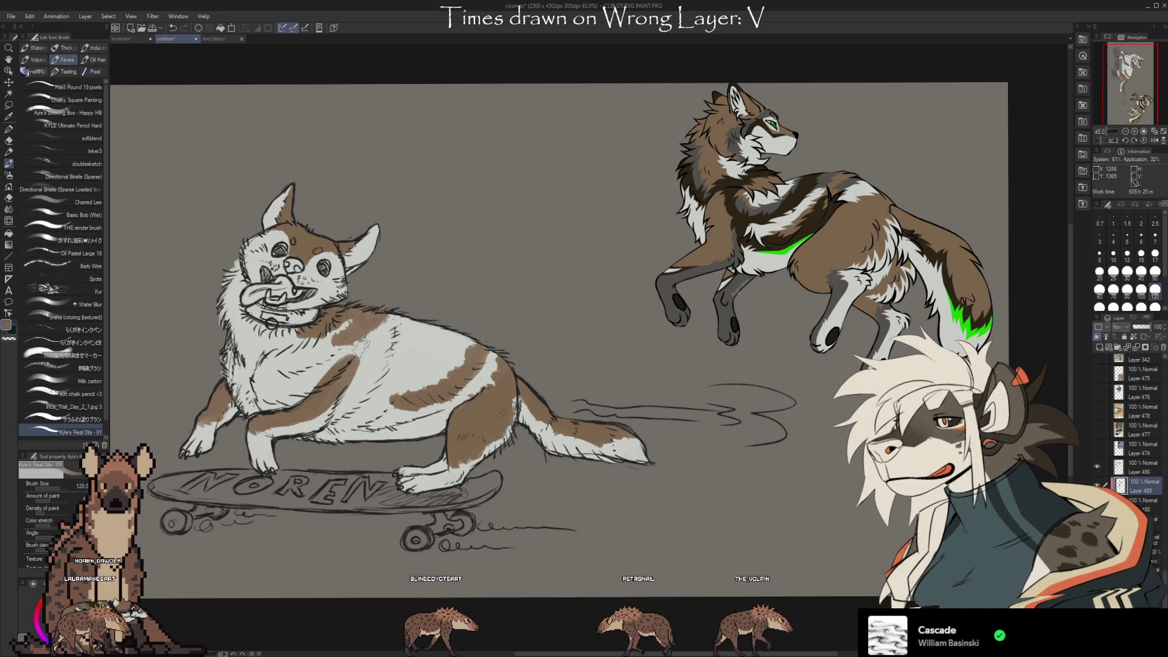
Blend the brown patch on the dog's back with near-white fur, then sample the wolf's dark brown.
{"action": "left_click", "coordinate": [401, 355], "text": "alt"}
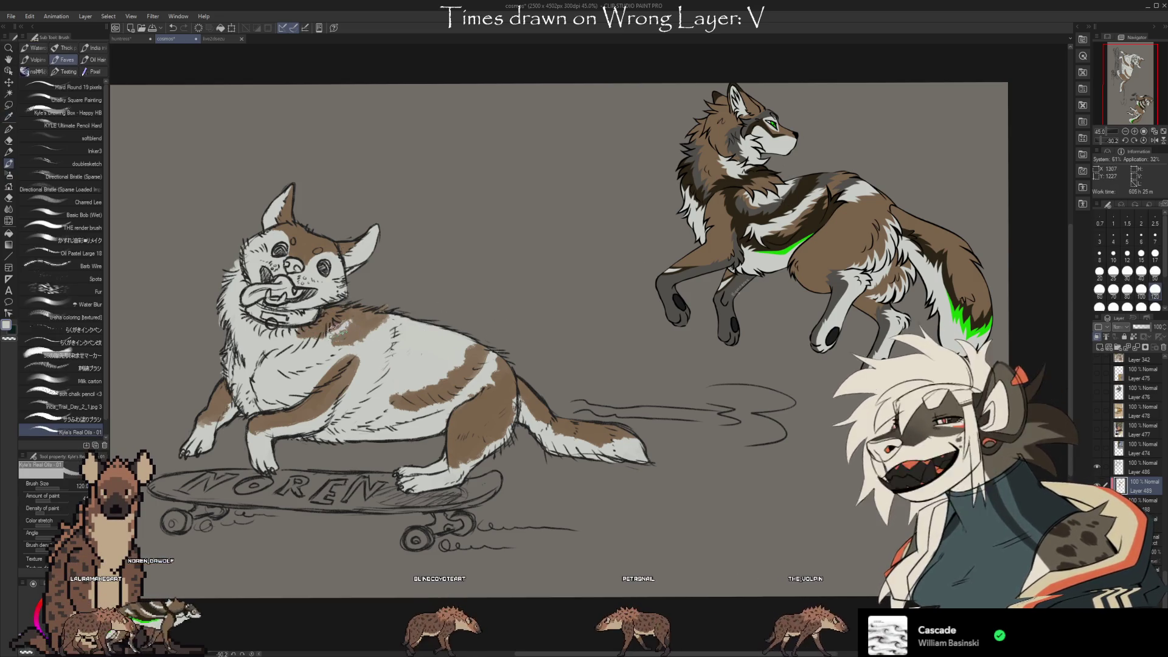
{"action": "key", "text": "e"}
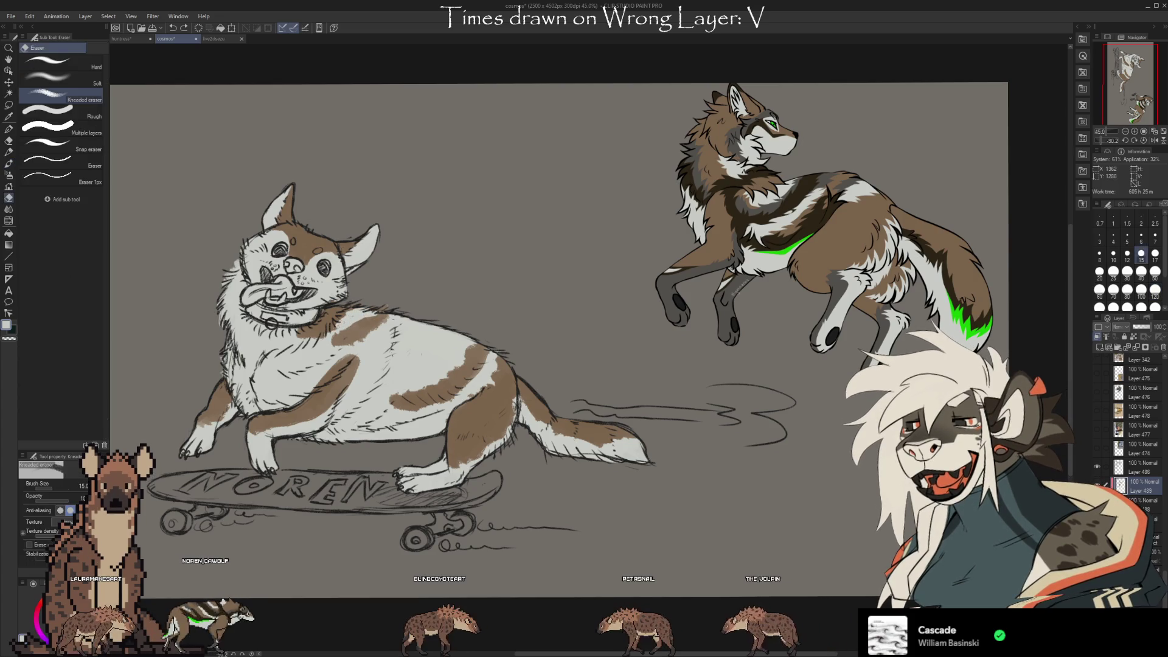
{"action": "key", "text": "b"}
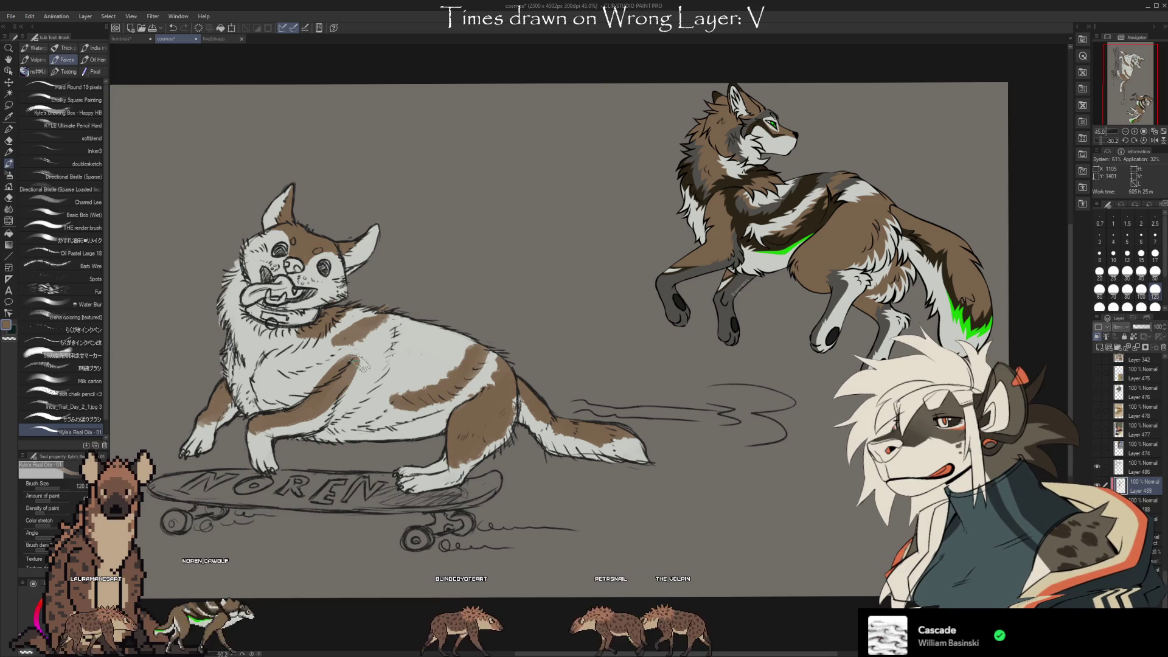
{"action": "left_click_drag", "start_coordinate": [359, 337], "coordinate": [372, 344]}
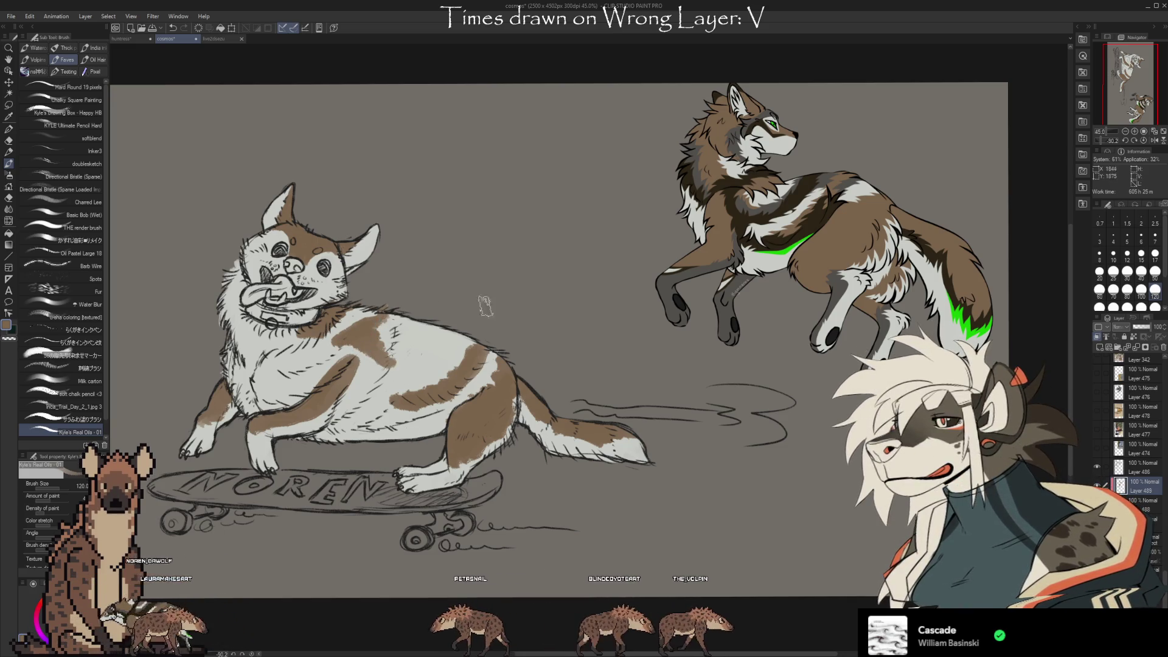
{"action": "key", "text": "i"}
{"action": "left_click", "coordinate": [720, 271]}
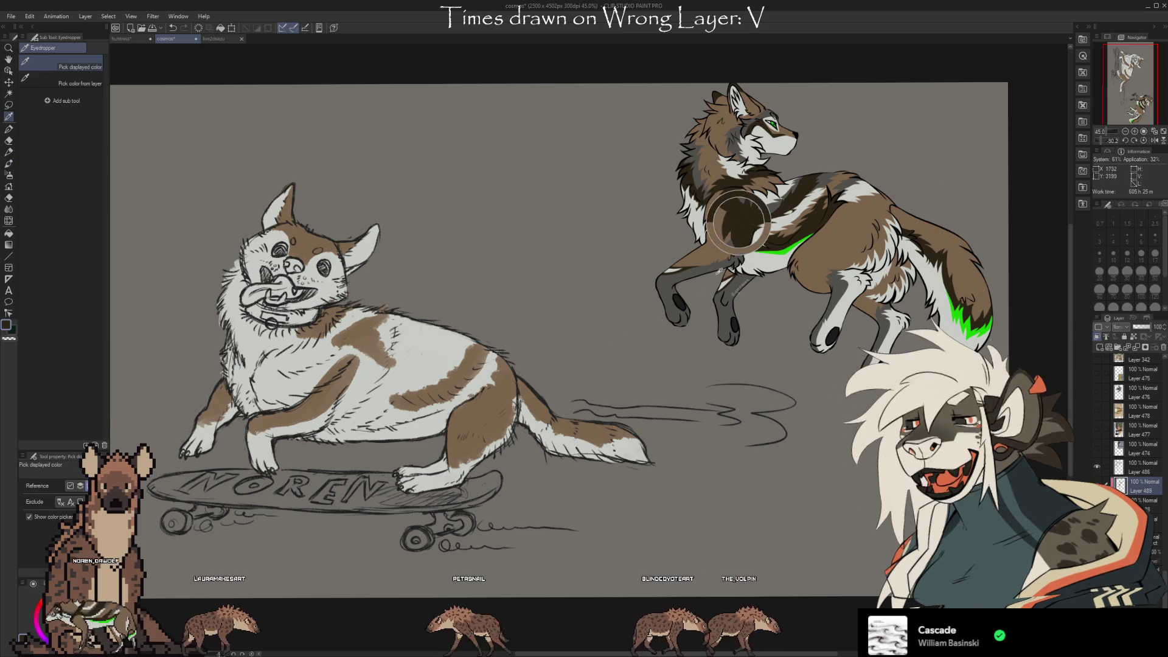
Paint dark brown stripes down the dog's side and across its upper back.
{"action": "key", "text": "b"}
{"action": "mouse_move", "coordinate": [366, 365]}
{"action": "left_mouse_down"}
{"action": "mouse_move", "coordinate": [353, 384]}
{"action": "mouse_move", "coordinate": [368, 417]}
{"action": "mouse_move", "coordinate": [433, 419]}
{"action": "mouse_move", "coordinate": [466, 393]}
{"action": "mouse_move", "coordinate": [393, 420]}
{"action": "mouse_move", "coordinate": [350, 415]}
{"action": "mouse_move", "coordinate": [347, 395]}
{"action": "mouse_move", "coordinate": [367, 412]}
{"action": "left_mouse_up"}
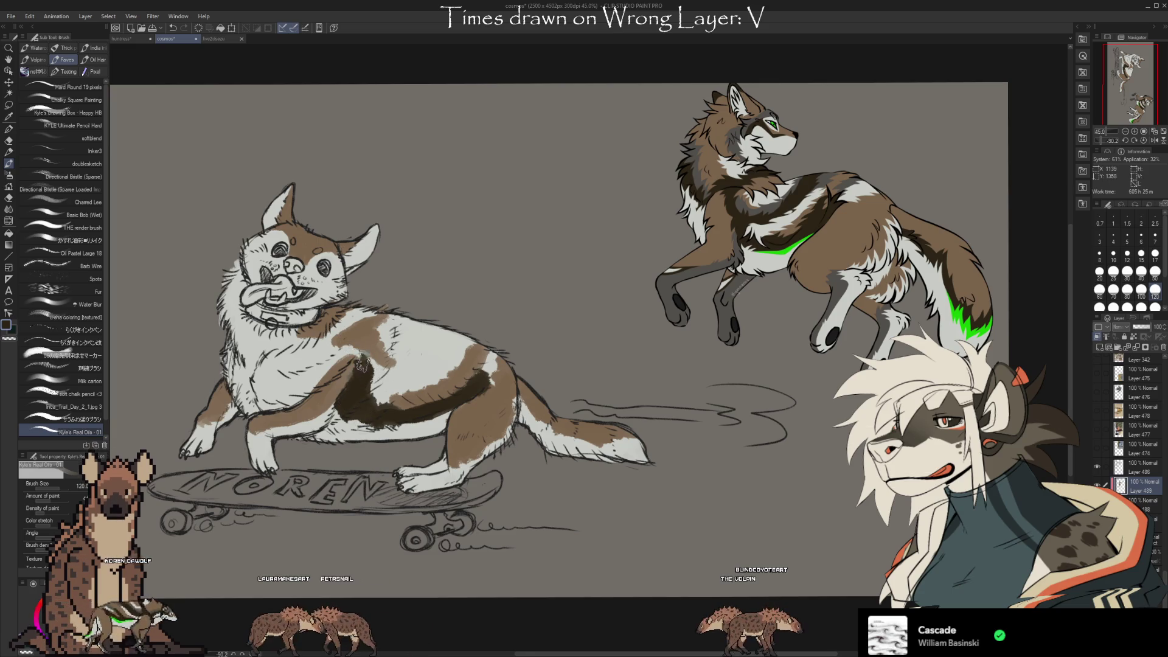
{"action": "mouse_move", "coordinate": [402, 371]}
{"action": "left_mouse_down"}
{"action": "mouse_move", "coordinate": [459, 334]}
{"action": "mouse_move", "coordinate": [383, 364]}
{"action": "mouse_move", "coordinate": [338, 341]}
{"action": "mouse_move", "coordinate": [323, 347]}
{"action": "left_mouse_up"}
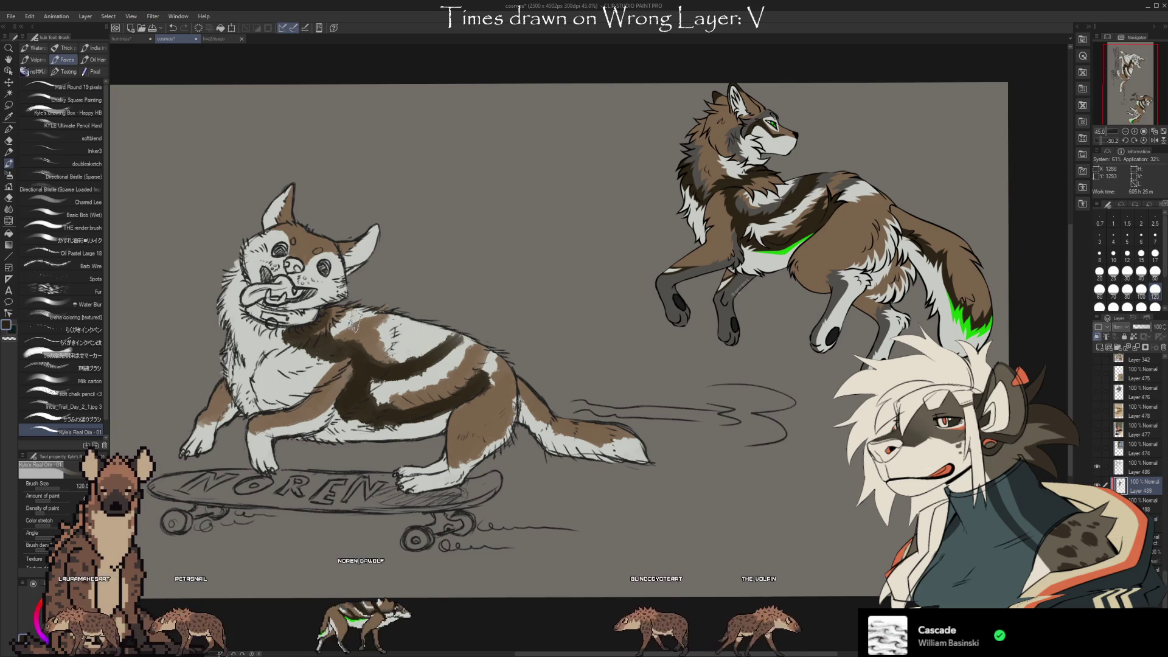
Sample mid-brown from the dog's neck and darken the markings around its eyes.
{"action": "key", "text": "i"}
{"action": "left_click", "coordinate": [325, 342]}
{"action": "key", "text": "b"}
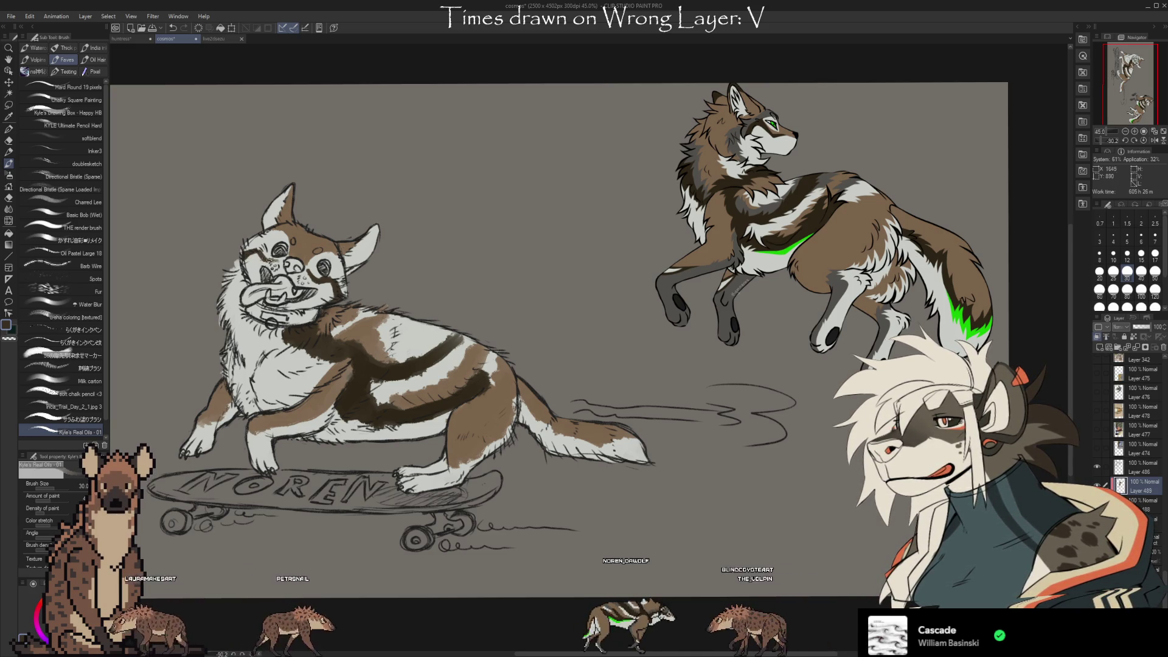
{"action": "key", "text": "e"}
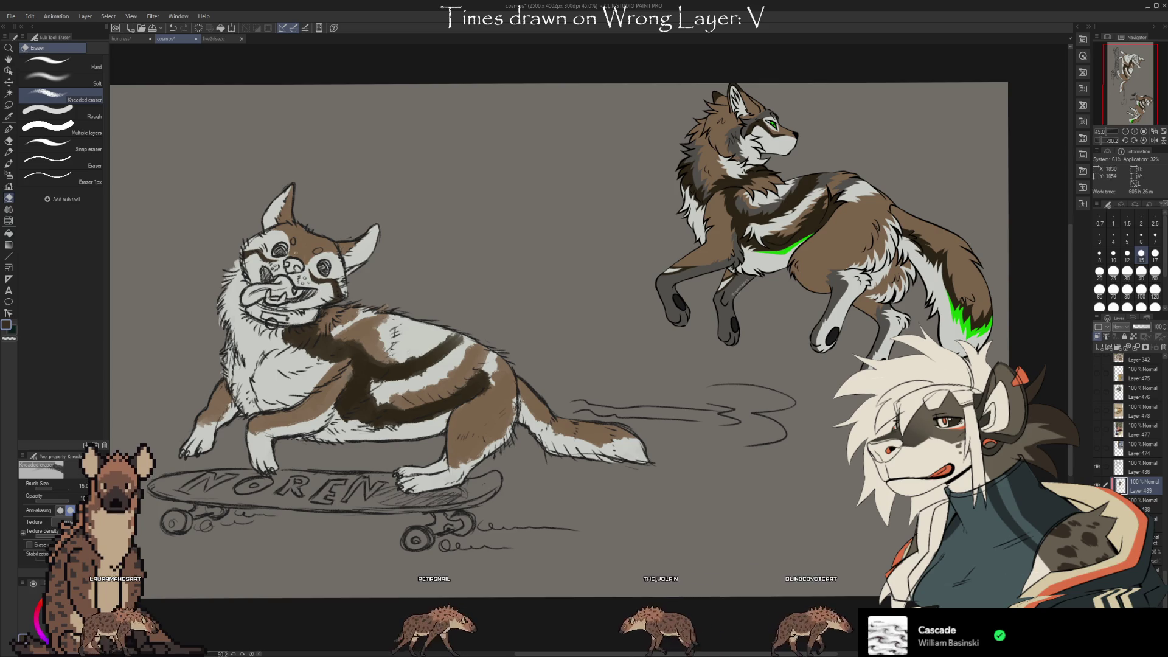
Swap to a brown colour for trimming the stripes and adding fine fur strokes.
{"action": "key", "text": "x"}
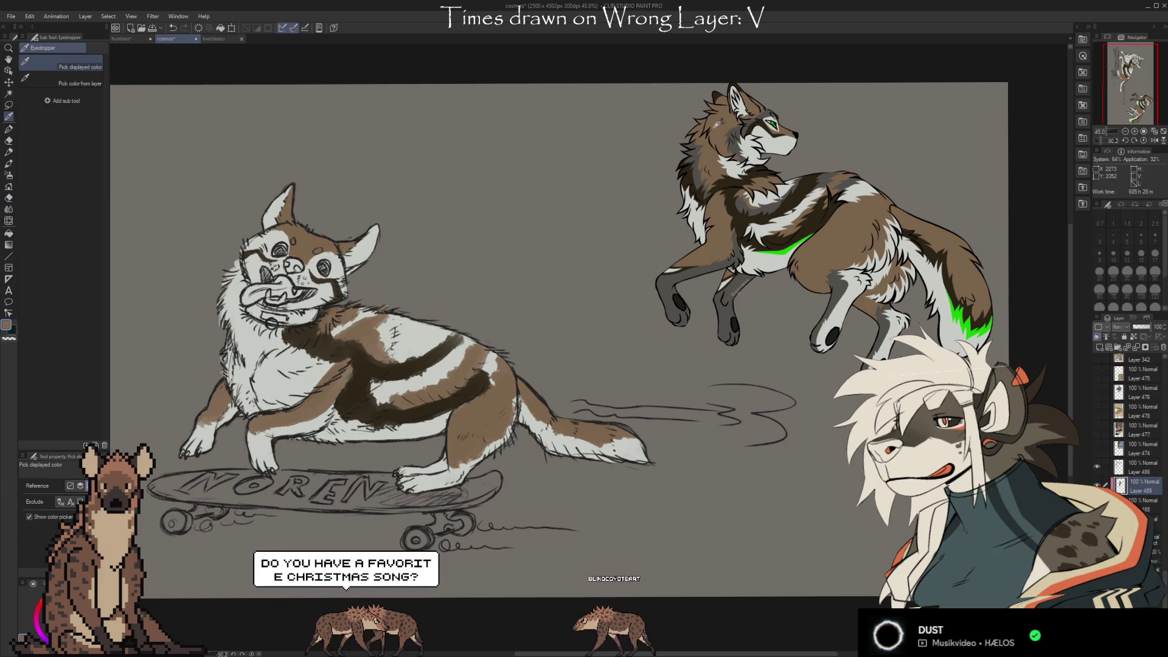
Darken the dog's face mask with brown sampled from its head, tidying with the eraser.
{"action": "key", "text": "b"}
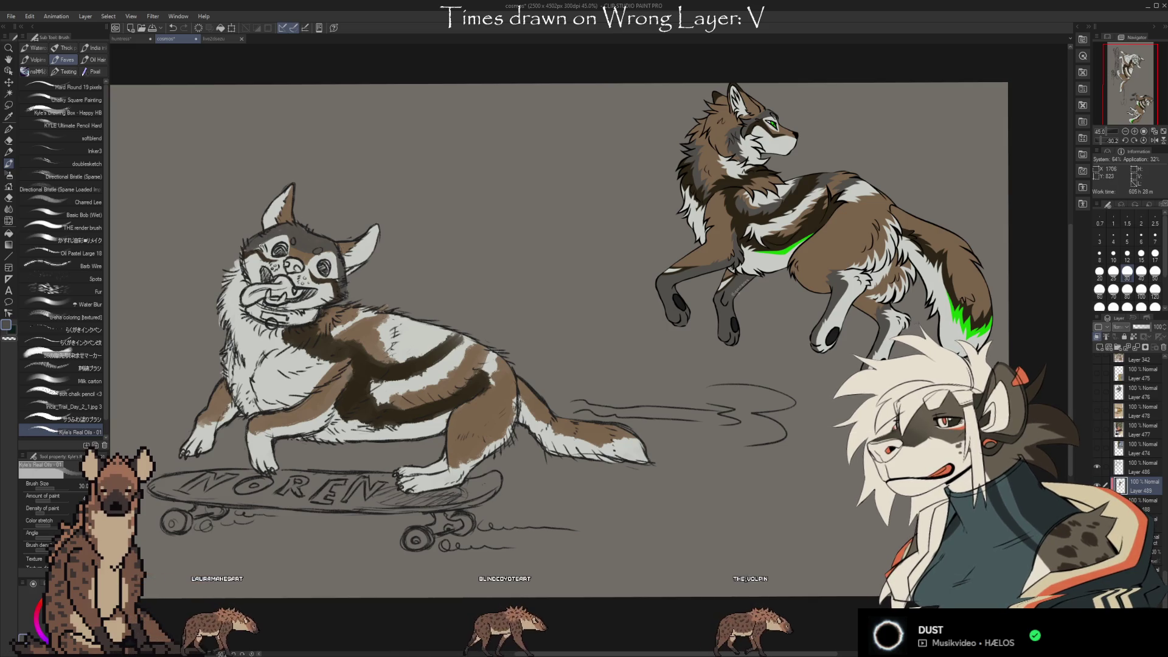
{"action": "left_click", "coordinate": [284, 259], "text": "alt"}
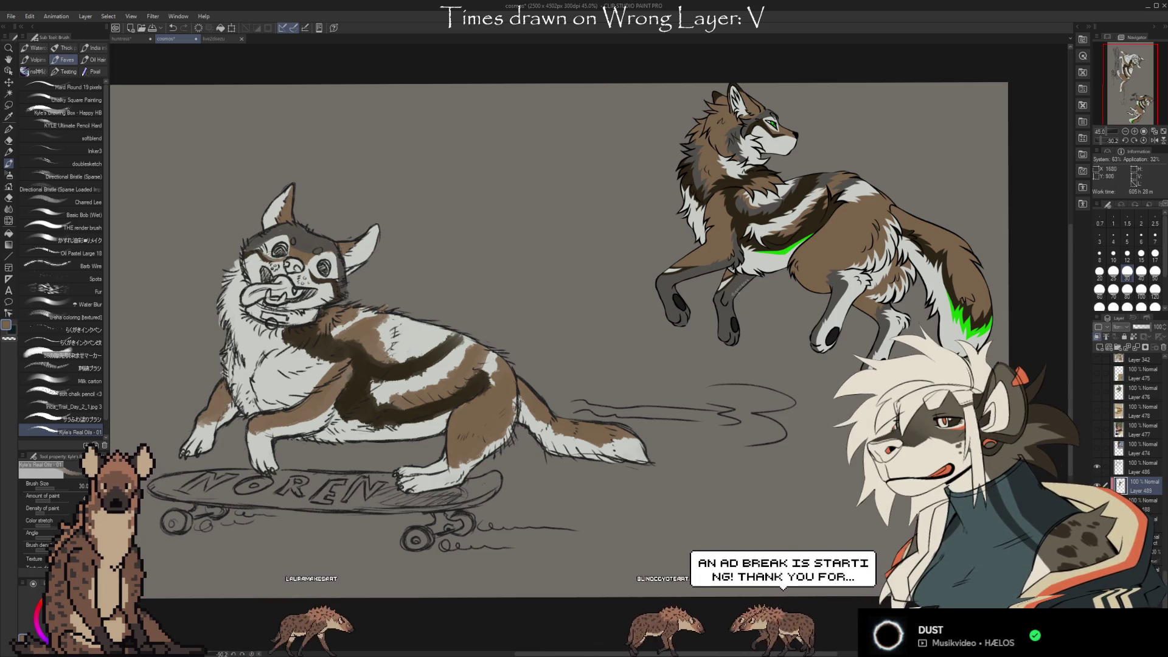
{"action": "key", "text": "e"}
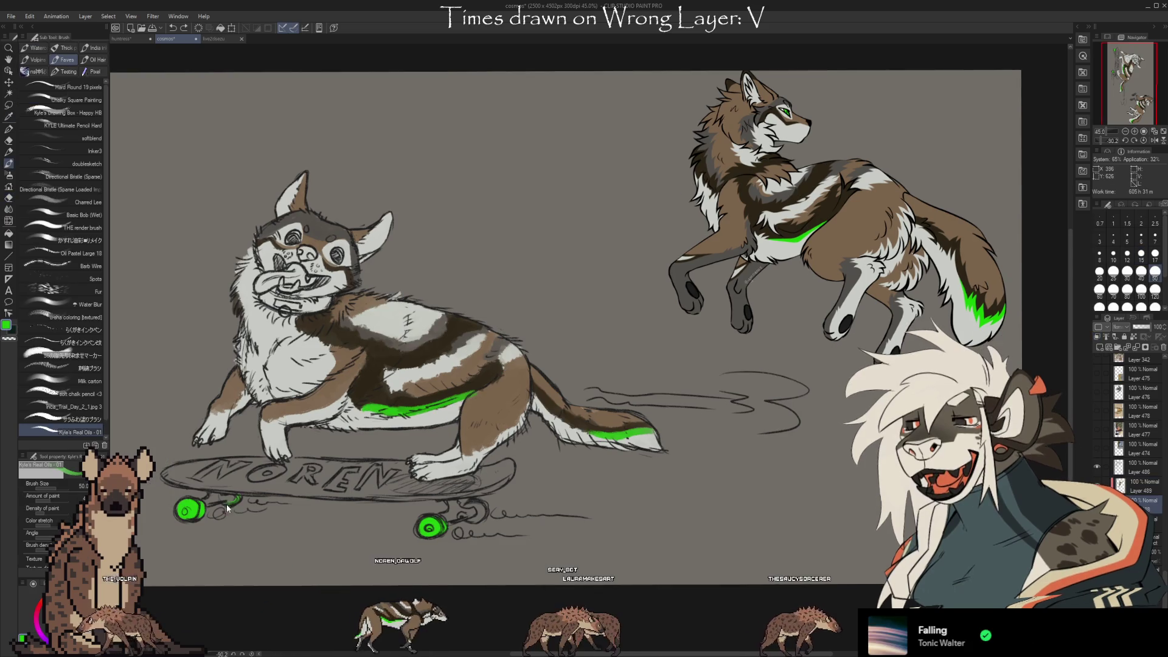
{"action": "left_click_drag", "start_coordinate": [234, 500], "coordinate": [241, 498]}
{"action": "mouse_move", "coordinate": [469, 517]}
{"action": "left_mouse_down"}
{"action": "mouse_move", "coordinate": [480, 516]}
{"action": "mouse_move", "coordinate": [470, 505]}
{"action": "left_mouse_up"}
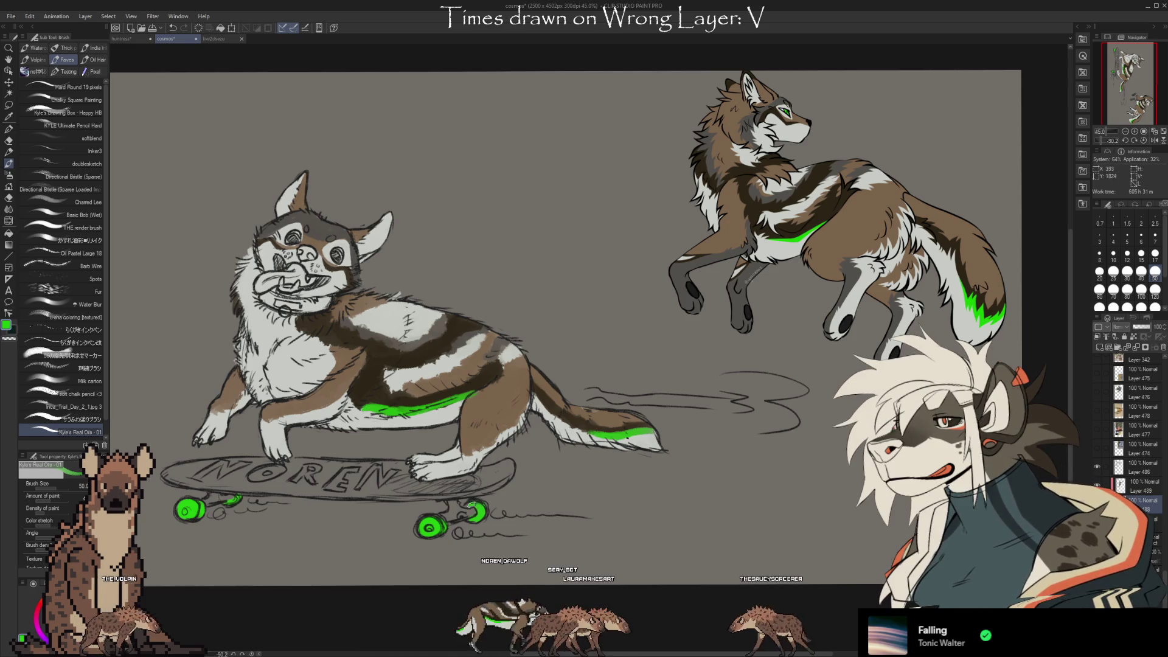
{"action": "key", "text": "e"}
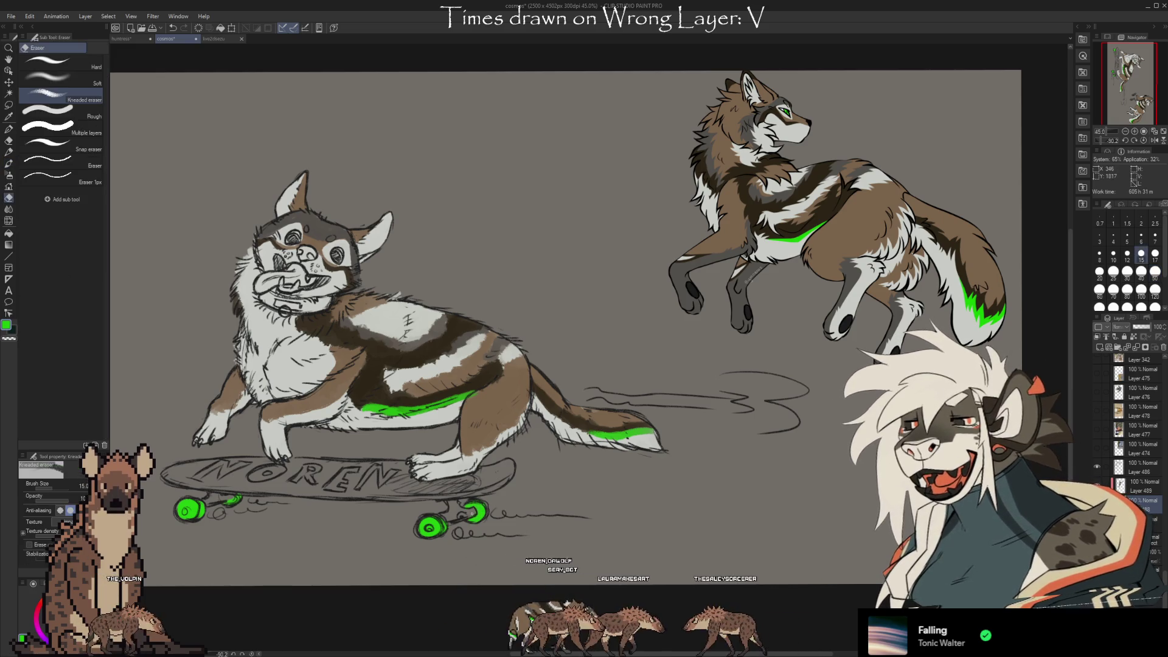
{"action": "key", "text": "b"}
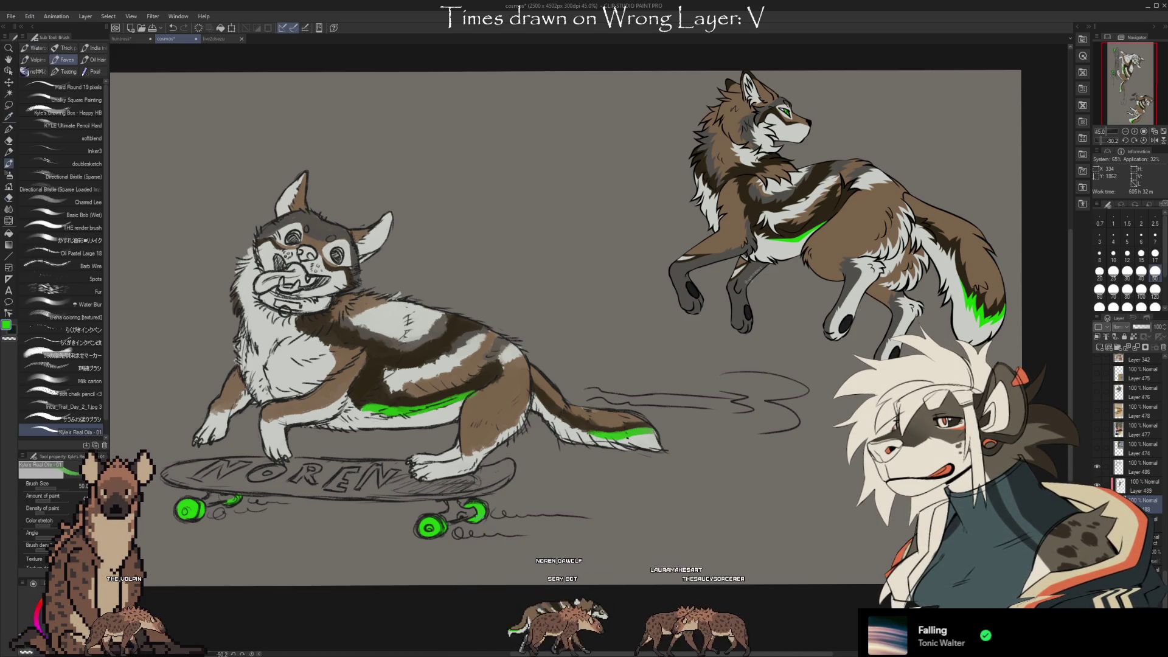
{"action": "key", "text": "i"}
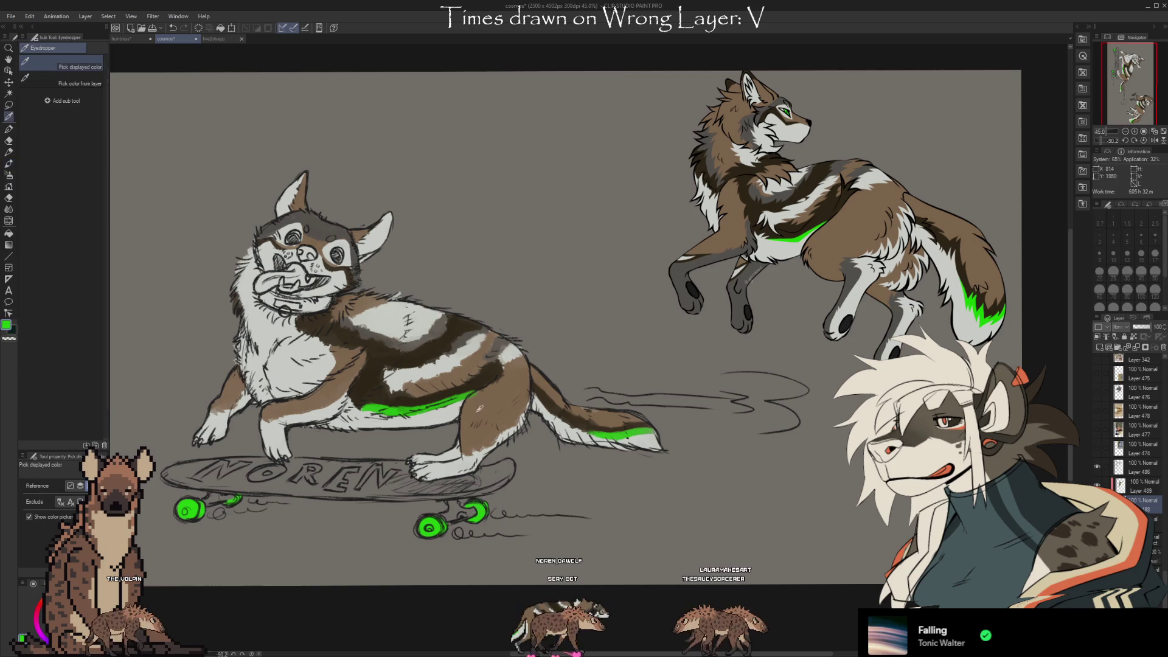
{"action": "key", "text": "b"}
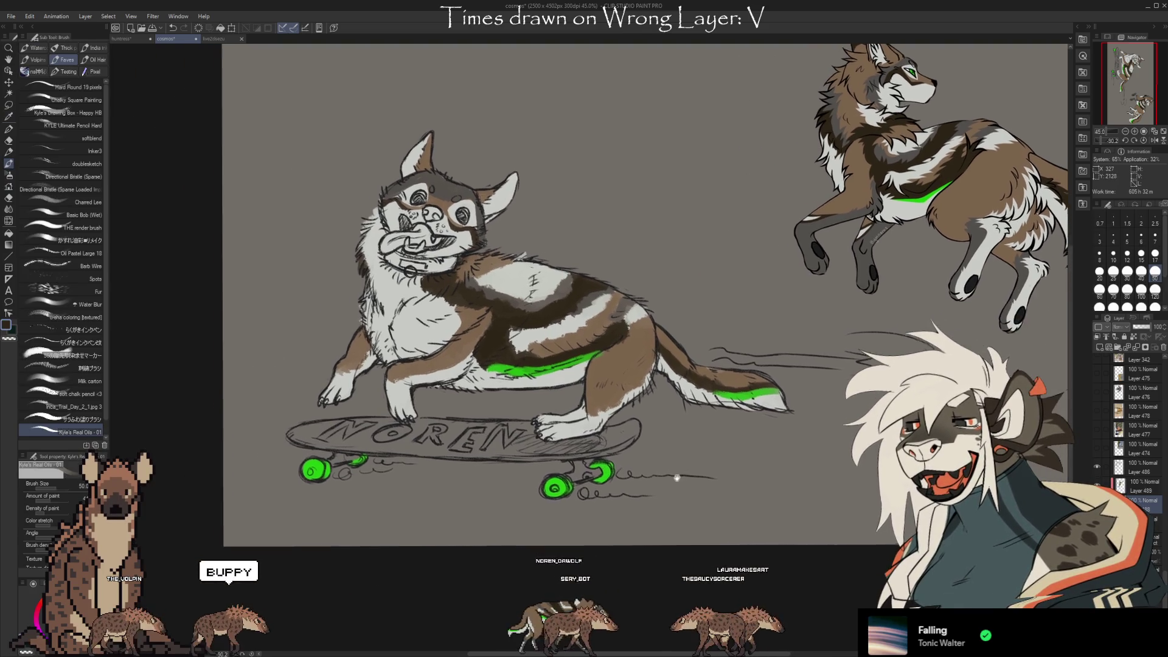
{"action": "left_click_drag", "start_coordinate": [673, 477], "coordinate": [805, 434]}
{"action": "key", "text": "e"}
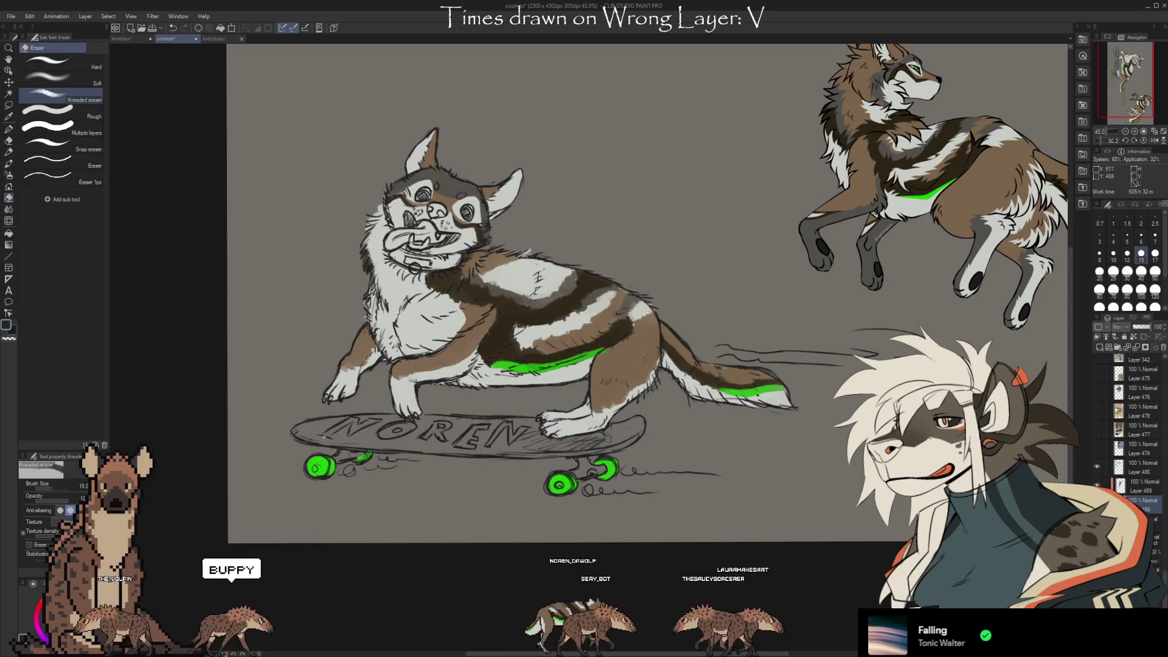
{"action": "key", "text": "b"}
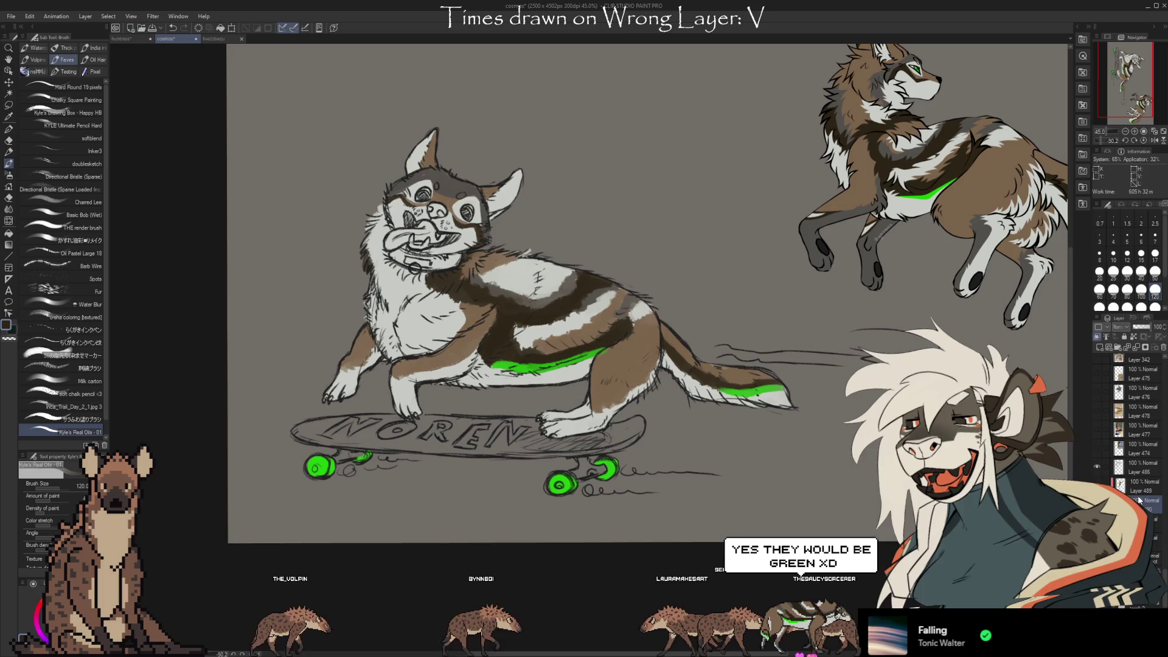
{"action": "key", "text": "ctrl+z"}
{"action": "key", "text": "ctrl+y"}
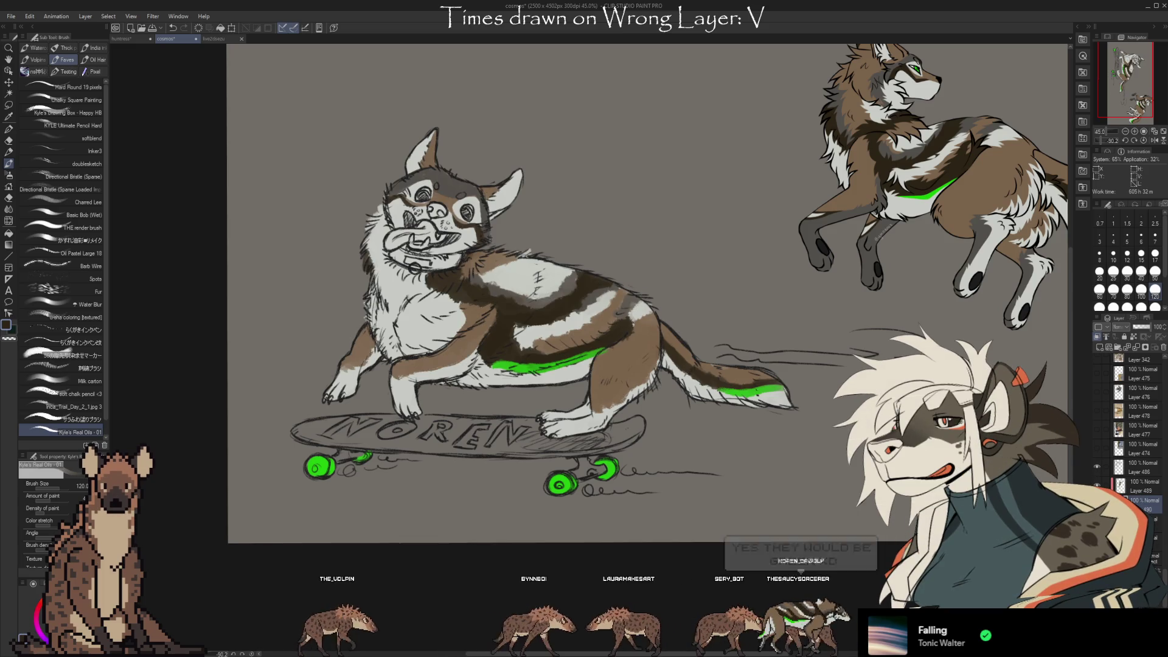
{"action": "key", "text": "ctrl+z"}
{"action": "key", "text": "ctrl+y"}
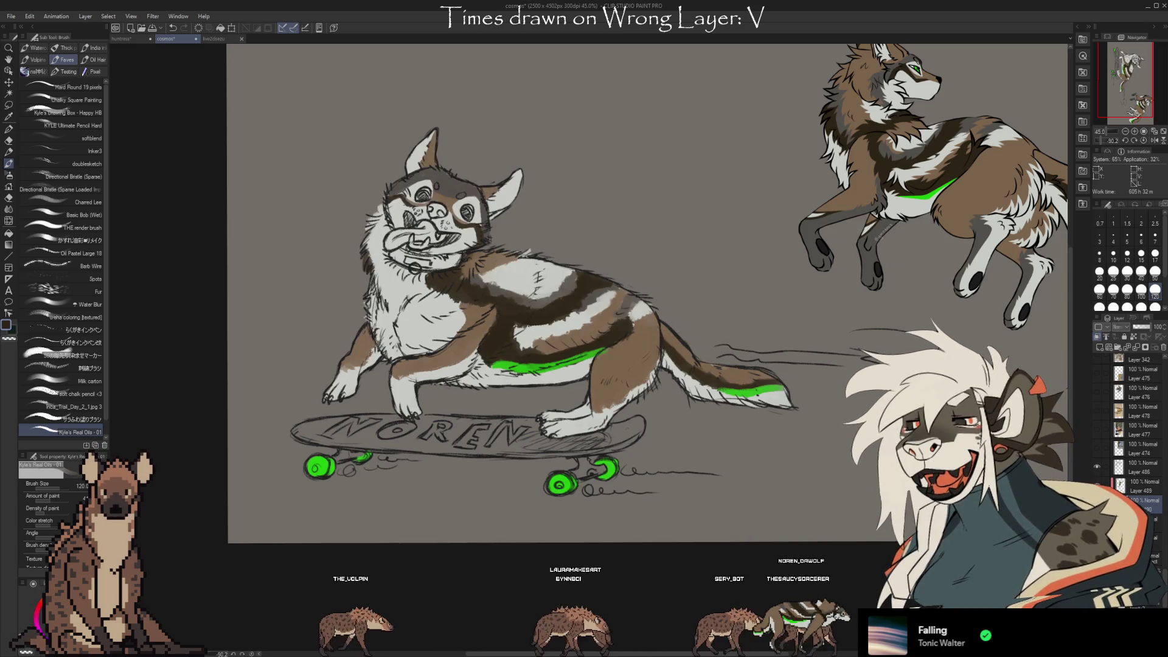
{"action": "key", "text": "ctrl+z"}
{"action": "key", "text": "ctrl+y"}
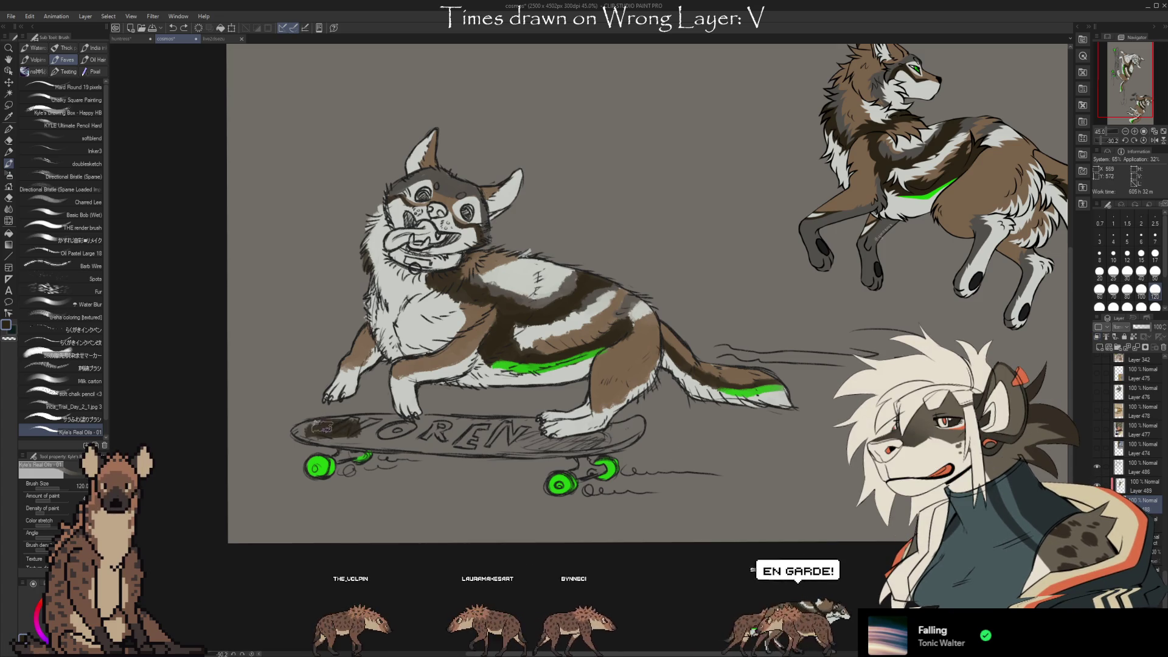
Fill the skateboard deck end to end with dark brown.
{"action": "mouse_move", "coordinate": [298, 433]}
{"action": "left_mouse_down"}
{"action": "mouse_move", "coordinate": [495, 435]}
{"action": "mouse_move", "coordinate": [336, 439]}
{"action": "mouse_move", "coordinate": [397, 436]}
{"action": "left_mouse_up"}
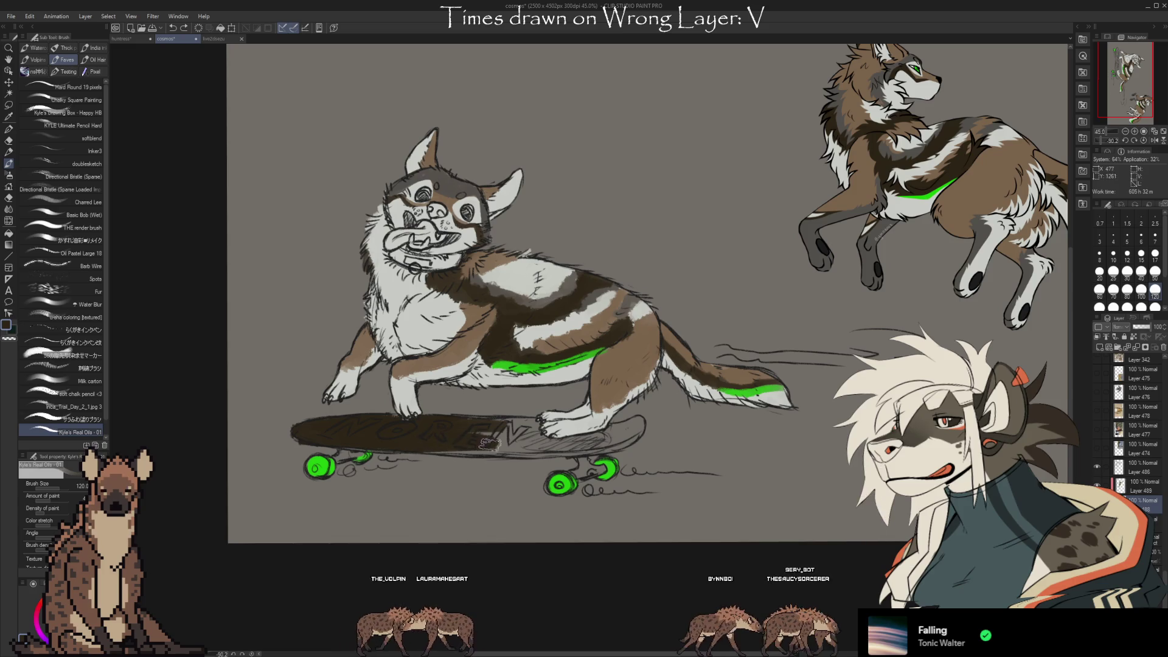
{"action": "left_click_drag", "start_coordinate": [480, 450], "coordinate": [520, 434]}
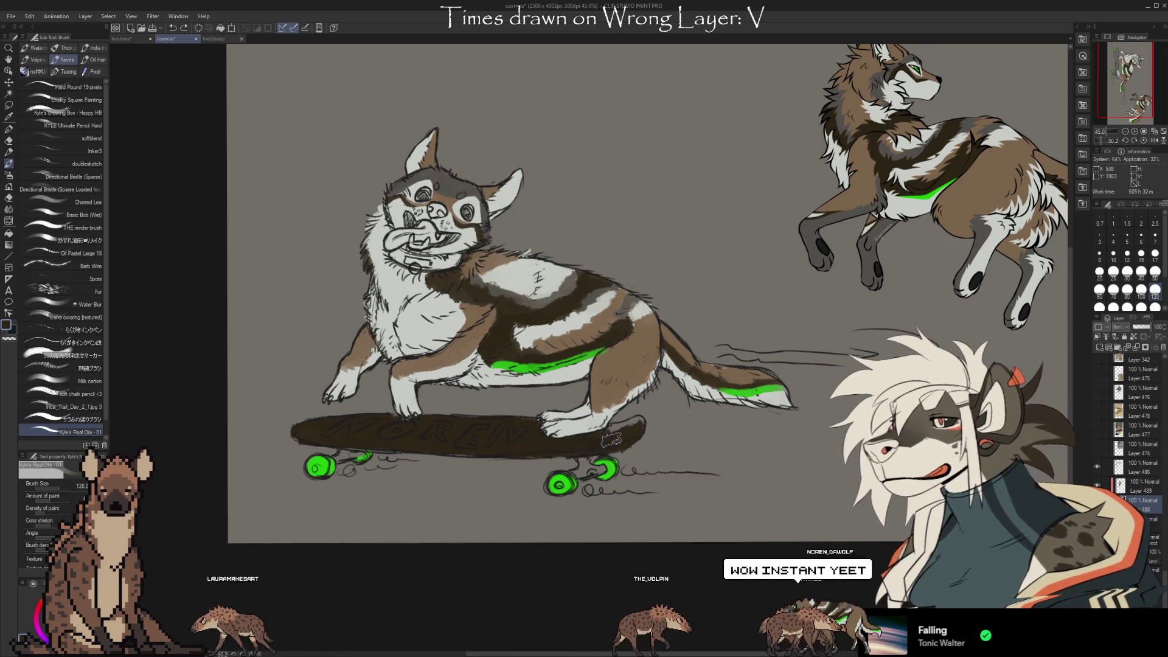
{"action": "key", "text": "e"}
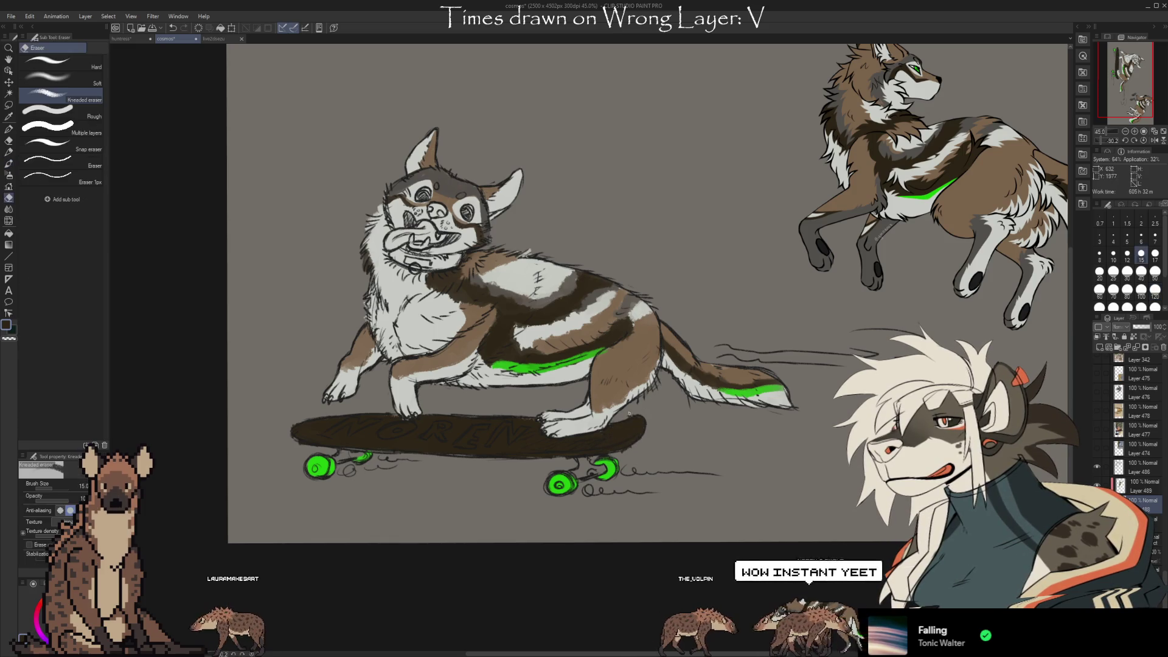
{"action": "key", "text": "b"}
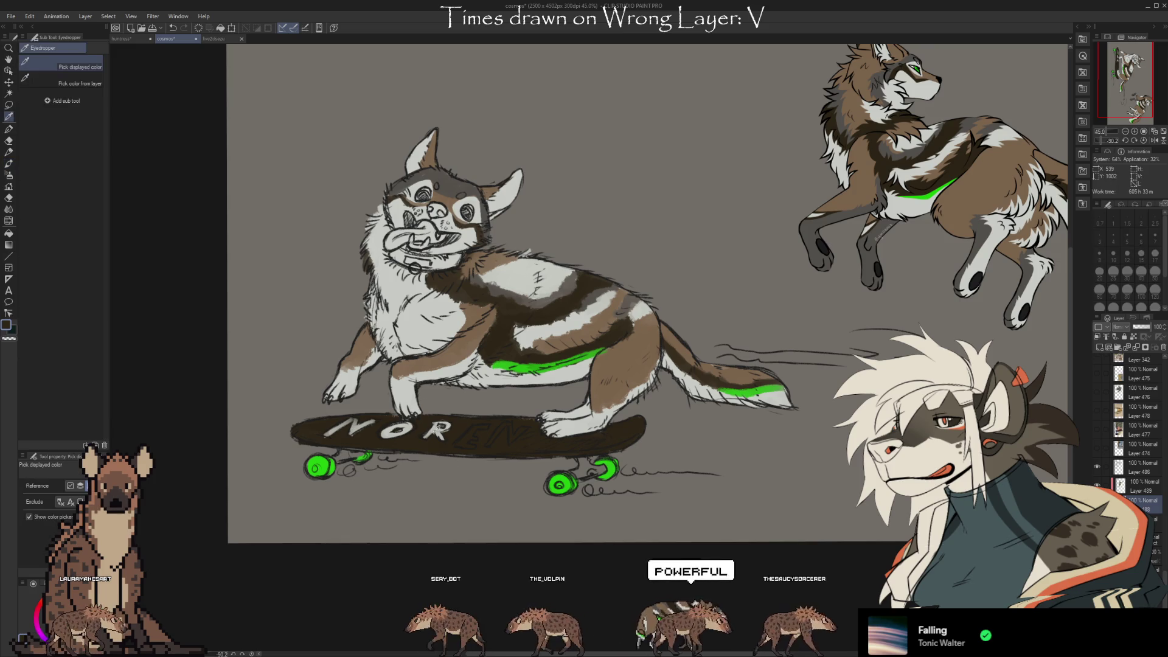
Letter NOREN across the deck in light strokes, tidying the letters with the eraser.
{"action": "left_click_drag", "start_coordinate": [467, 421], "coordinate": [478, 444]}
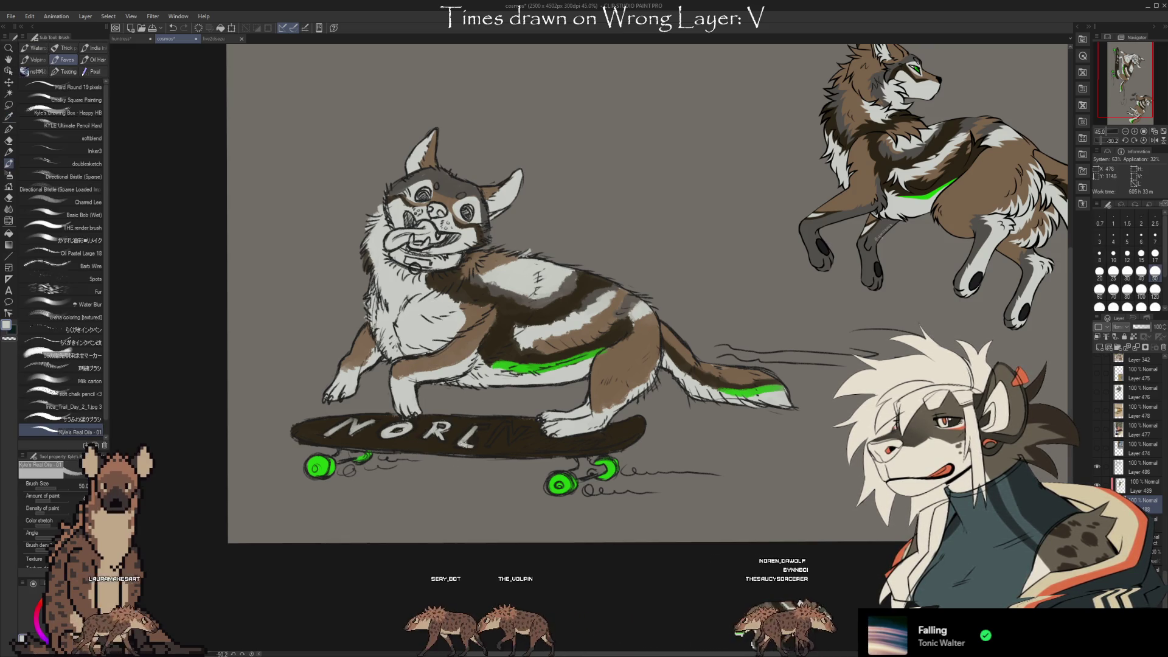
{"action": "mouse_move", "coordinate": [500, 425]}
{"action": "left_mouse_down"}
{"action": "mouse_move", "coordinate": [491, 446]}
{"action": "mouse_move", "coordinate": [517, 427]}
{"action": "left_mouse_up"}
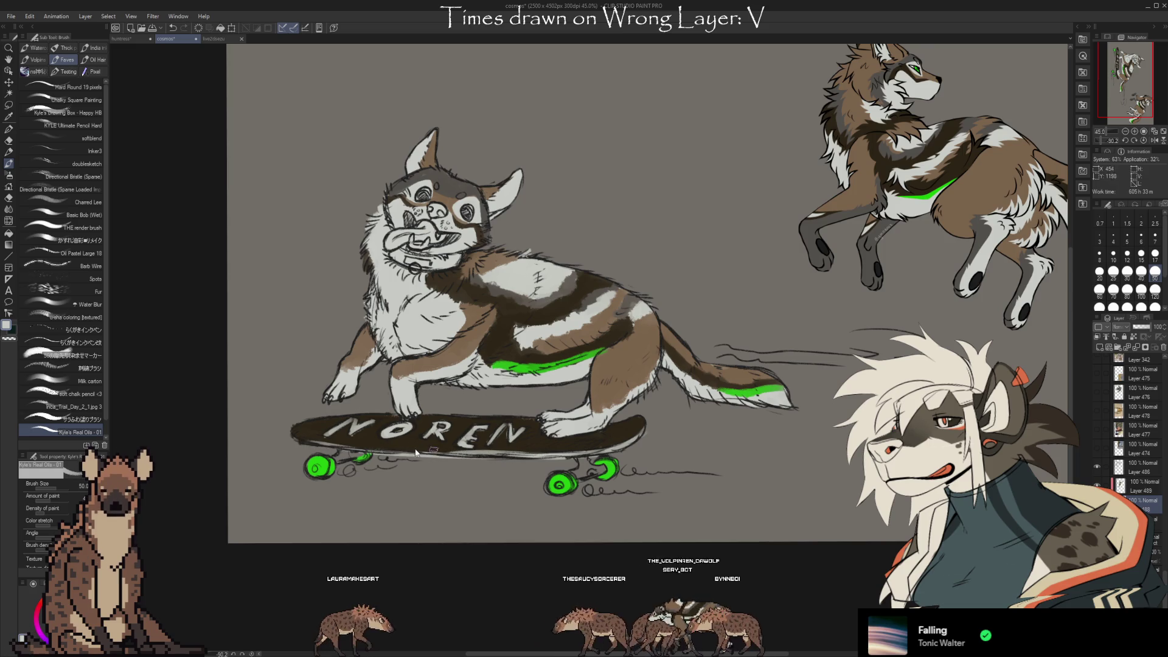
{"action": "key", "text": "e"}
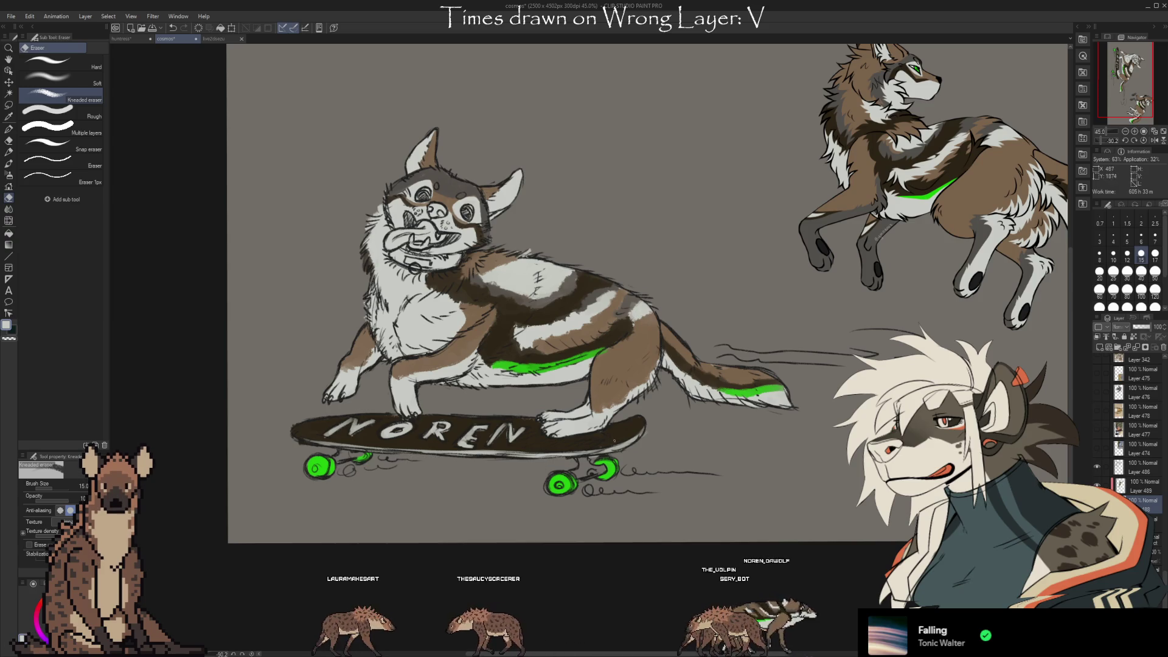
{"action": "key", "text": "b"}
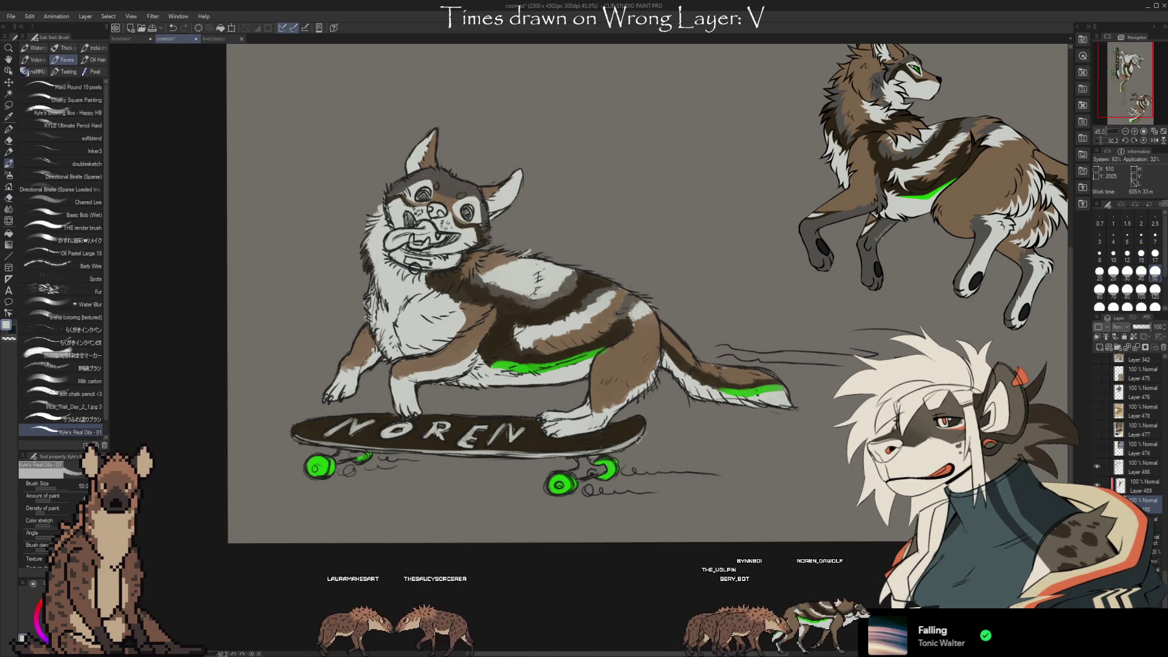
{"action": "key", "text": "e"}
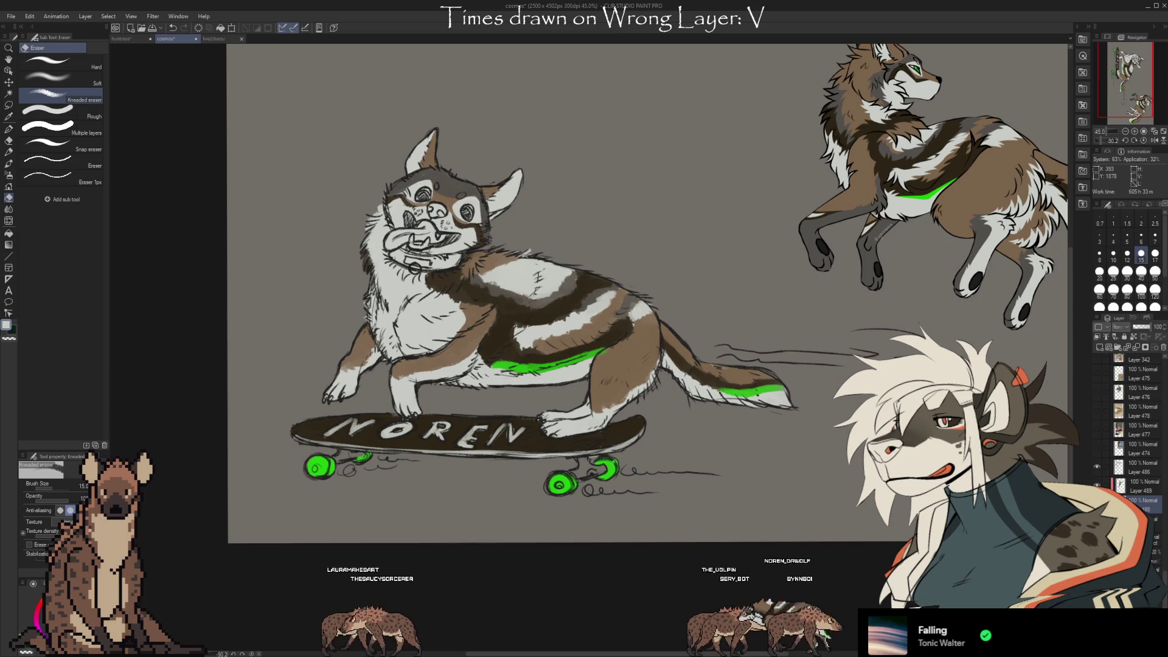
{"action": "left_click_drag", "start_coordinate": [740, 458], "coordinate": [688, 490]}
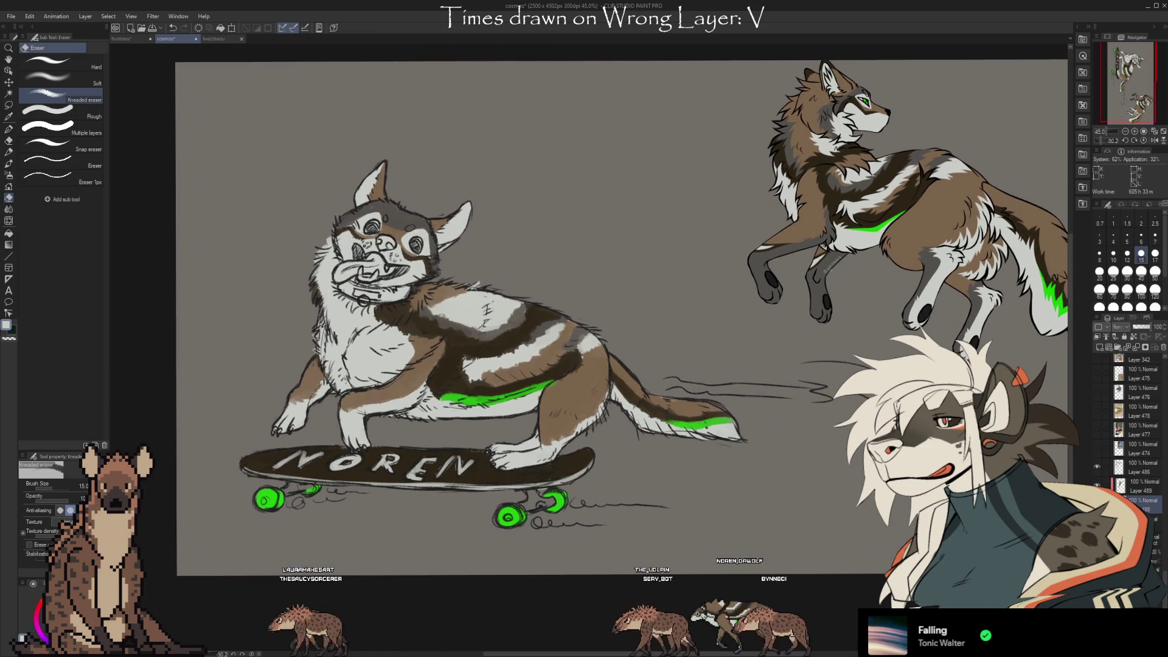
Repaint the dog's tongue in darker mauve, cleaning its edges with the eraser.
{"action": "key", "text": "x"}
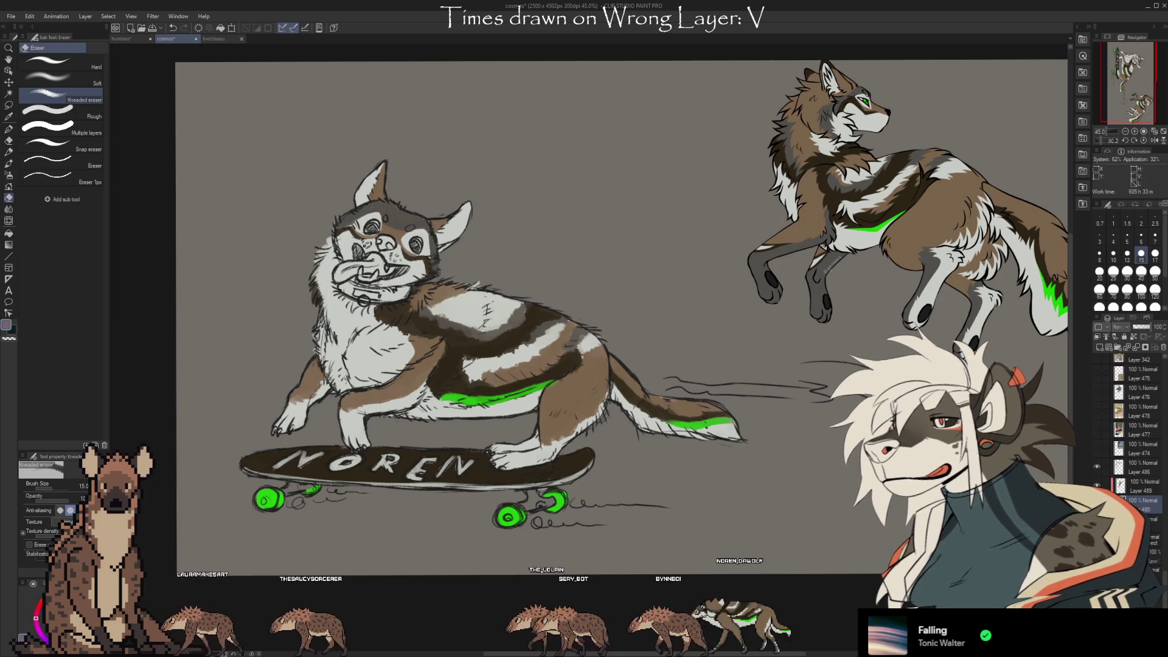
{"action": "key", "text": "b"}
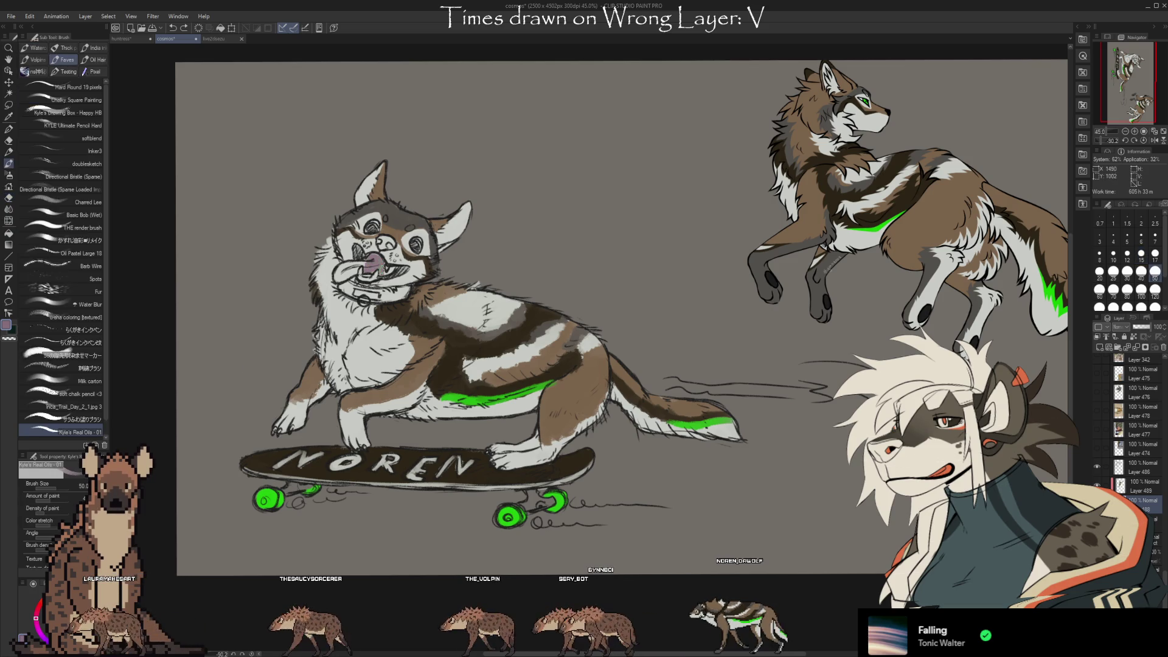
{"action": "left_click_drag", "start_coordinate": [379, 262], "coordinate": [342, 273]}
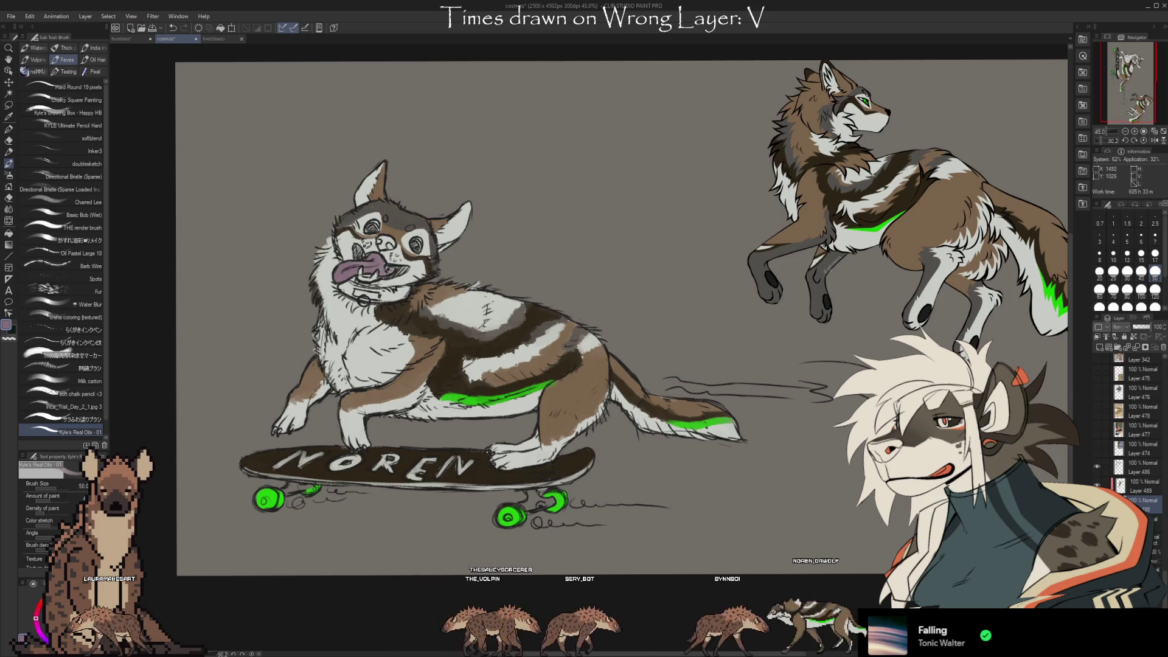
{"action": "key", "text": "e"}
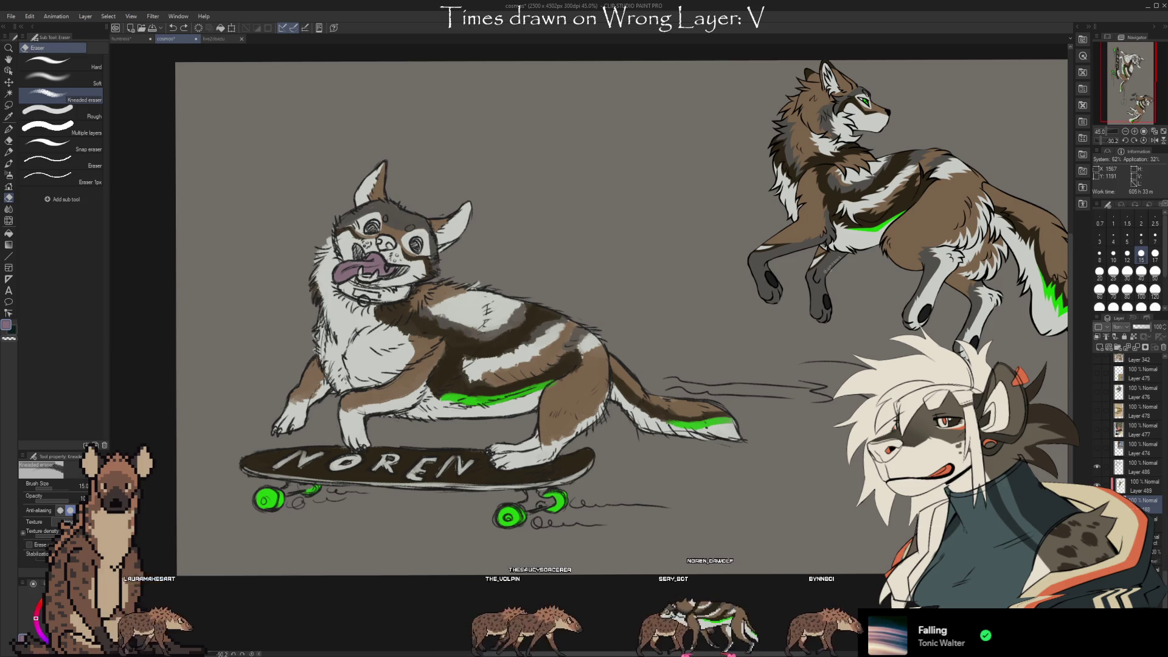
{"action": "key", "text": "b"}
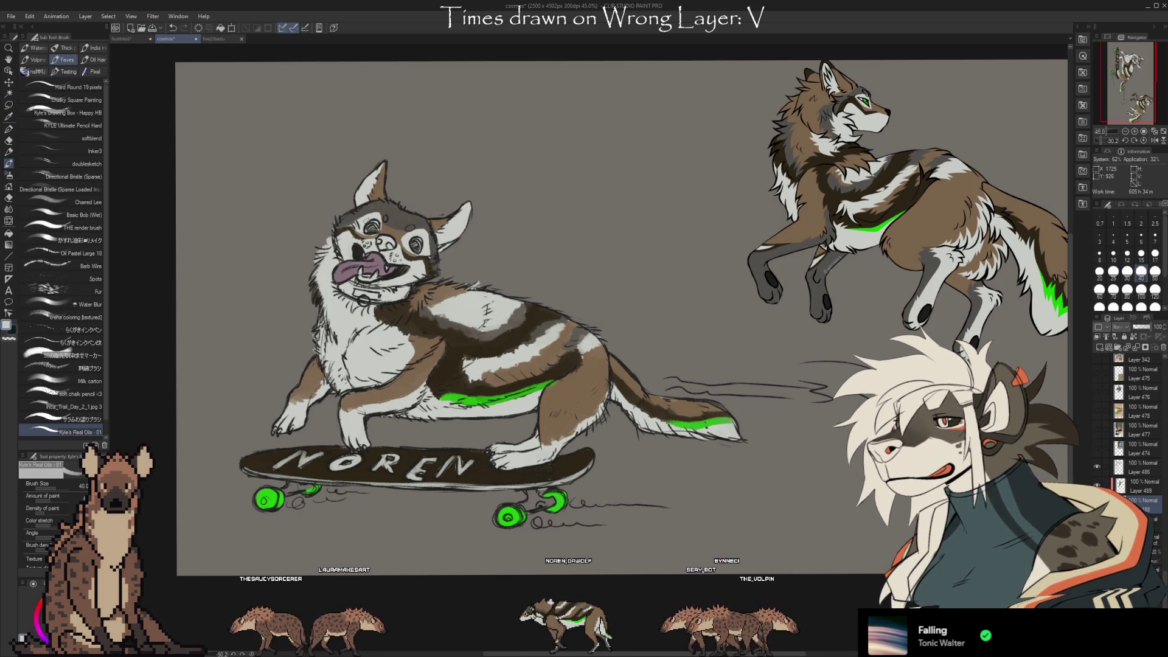
Colour the dog's eyes green with the soft chalk pencil, adding white eye details.
{"action": "left_click", "coordinate": [79, 394]}
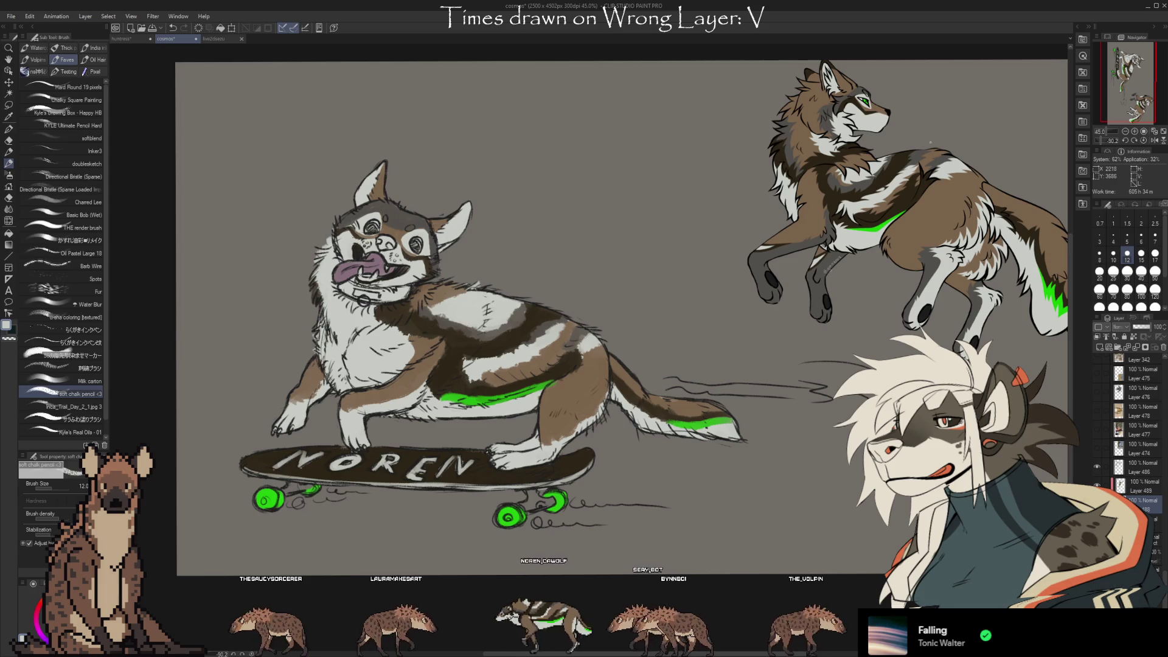
{"action": "left_click", "coordinate": [877, 226], "text": "alt"}
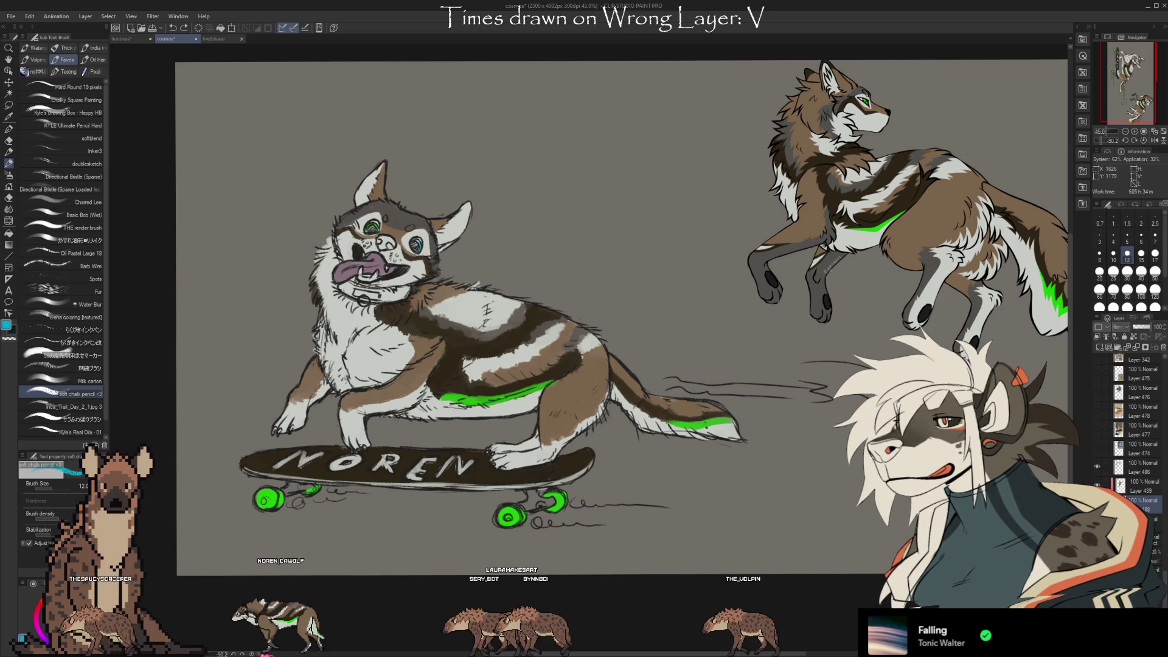
{"action": "left_click", "coordinate": [396, 275], "text": "alt"}
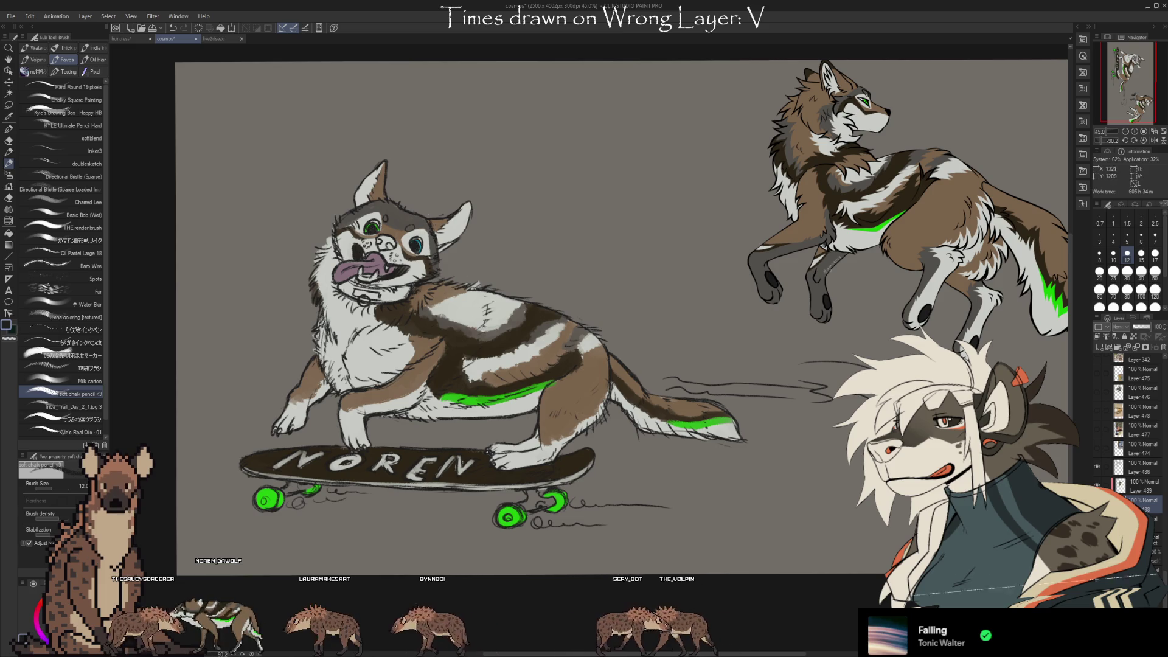
{"action": "scroll", "coordinate": [435, 305], "scroll_direction": "up", "scroll_amount": 3}
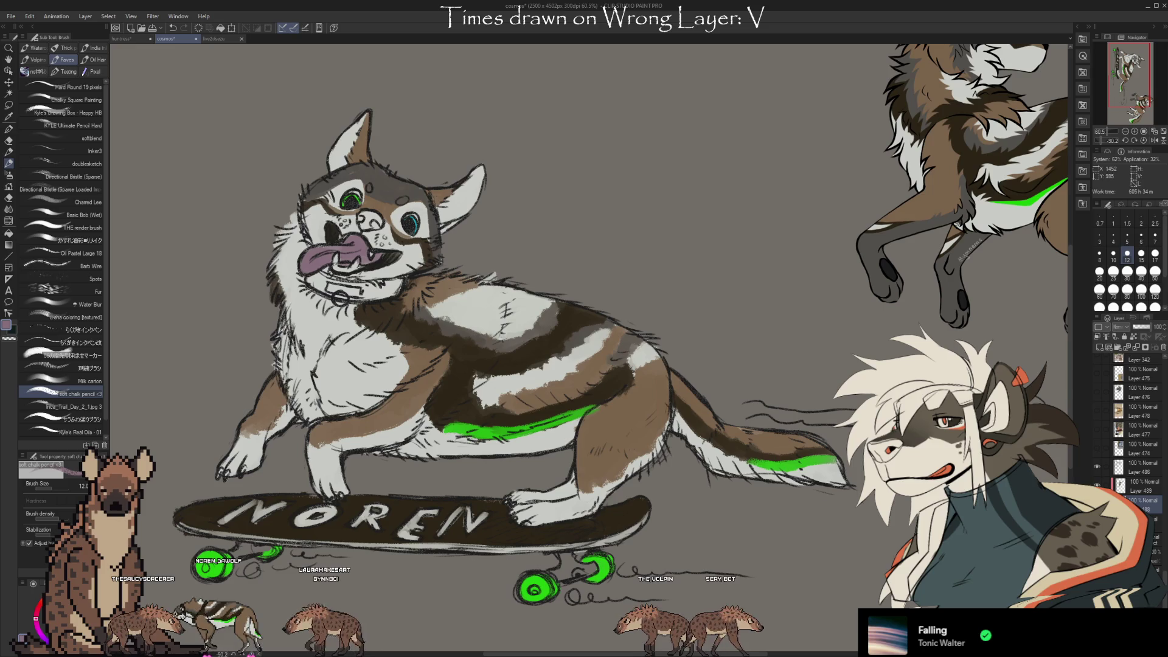
{"action": "left_click", "coordinate": [360, 262], "text": "alt"}
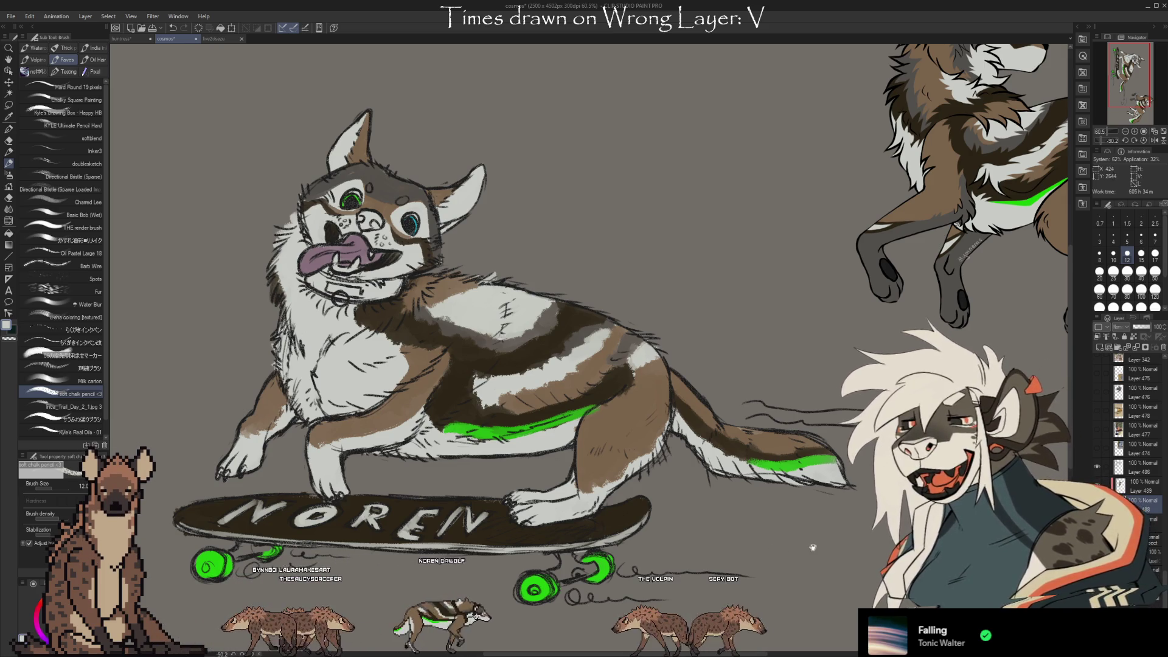
{"action": "scroll", "coordinate": [813, 547], "scroll_direction": "down", "scroll_amount": 3}
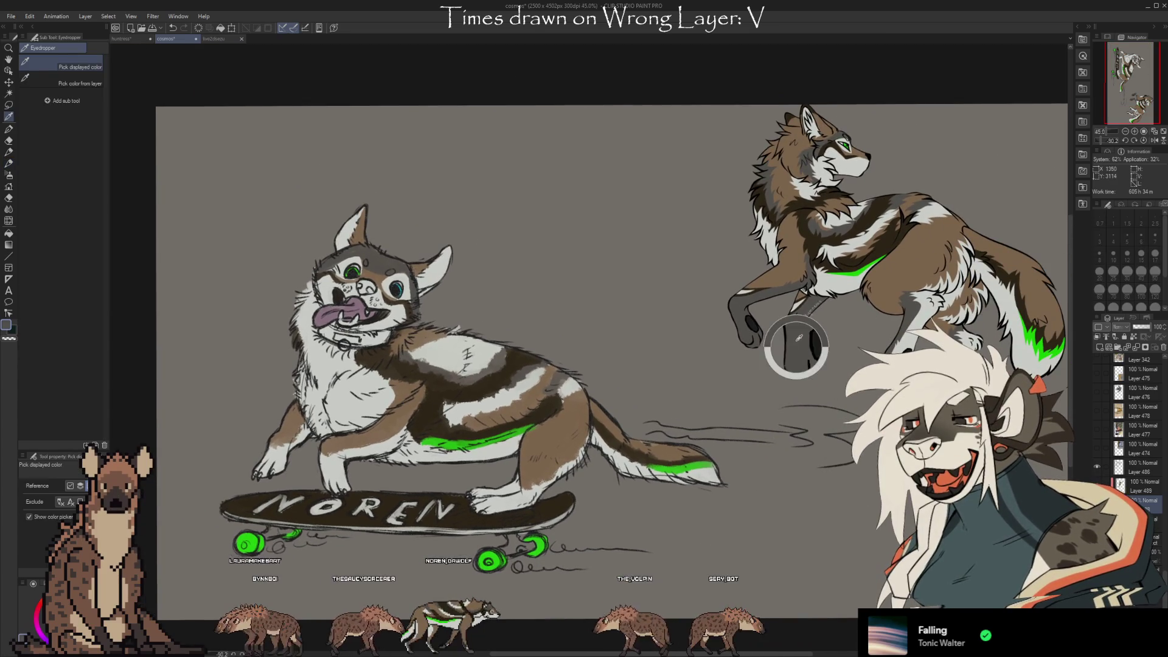
Shade the dog's front leg with grey sampled from the wolf's leg.
{"action": "left_click", "coordinate": [797, 337], "text": "alt"}
{"action": "key", "text": "b"}
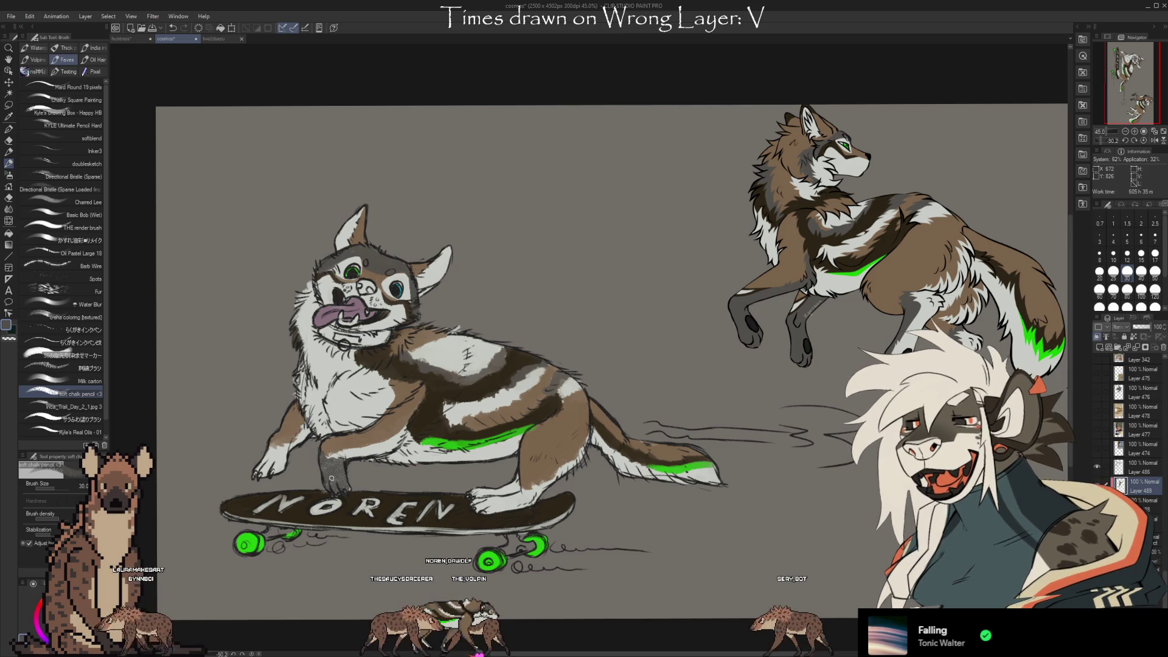
{"action": "left_click_drag", "start_coordinate": [358, 452], "coordinate": [361, 454]}
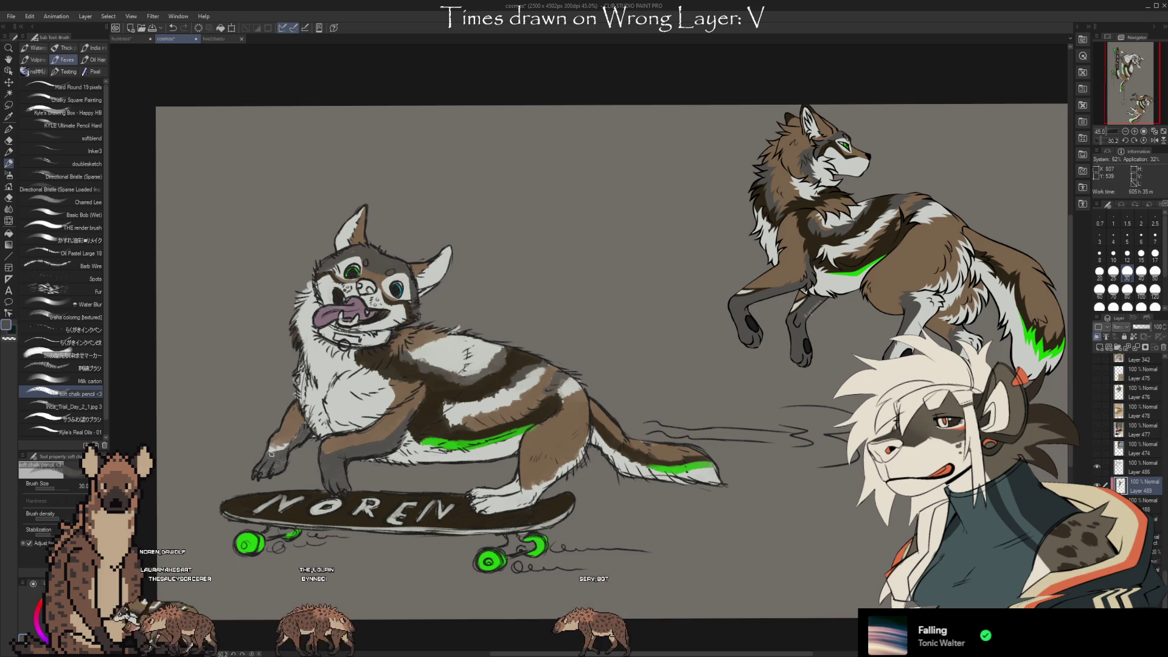
{"action": "left_click_drag", "start_coordinate": [277, 465], "coordinate": [283, 448]}
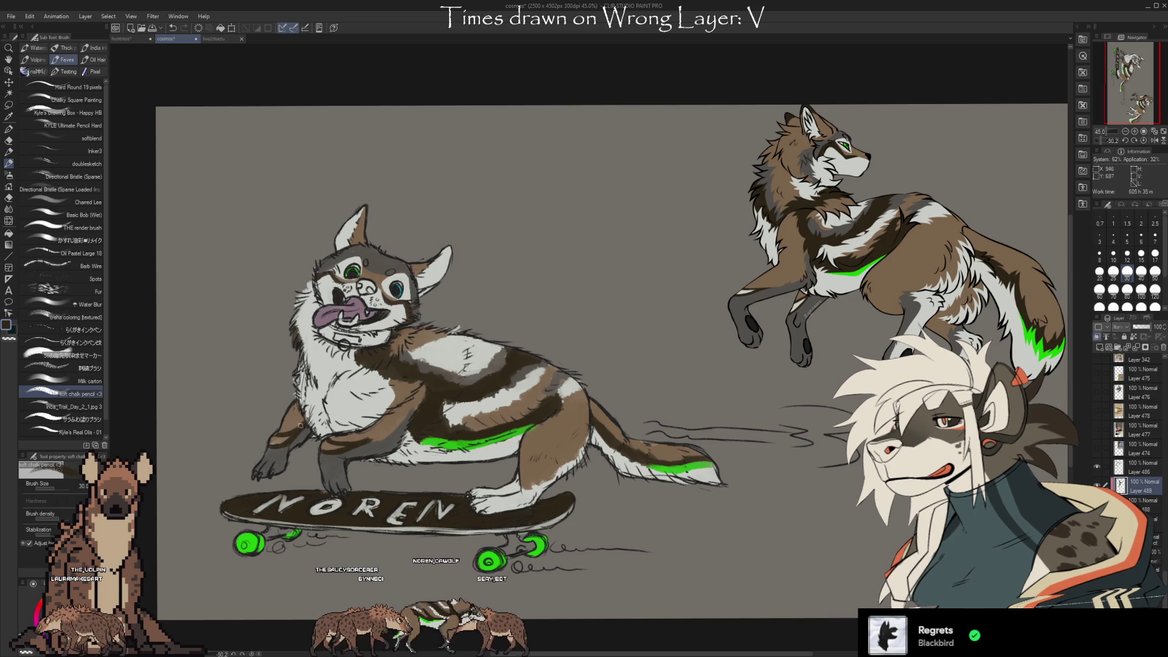
{"action": "left_click_drag", "start_coordinate": [285, 439], "coordinate": [268, 443]}
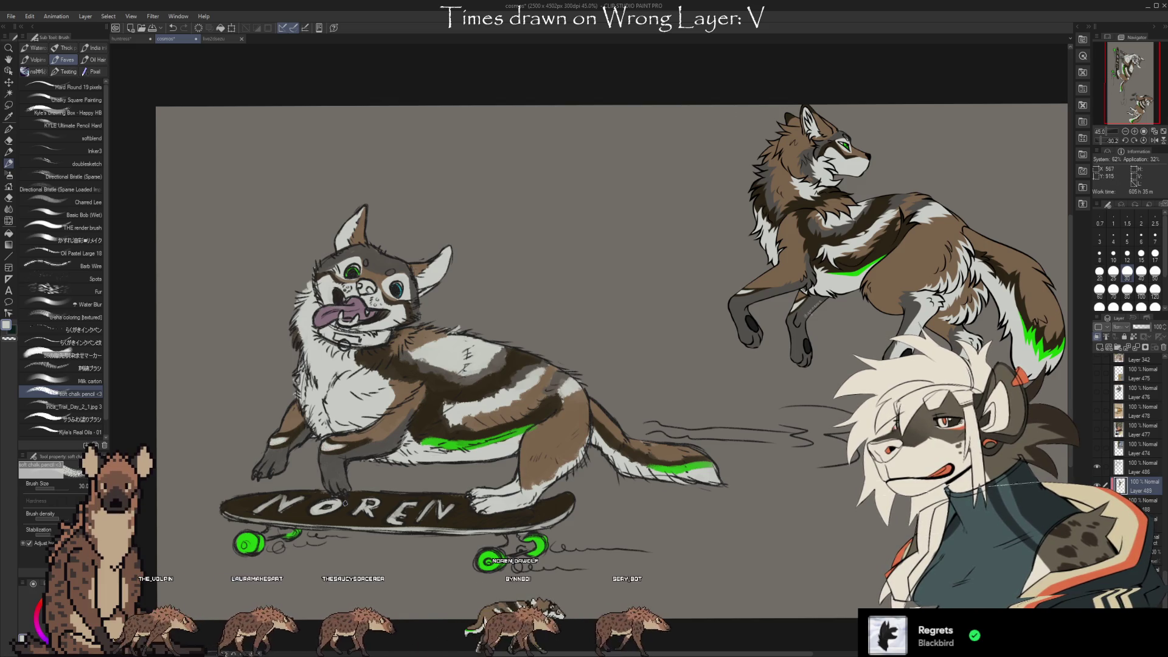
{"action": "left_click", "coordinate": [498, 494], "text": "alt"}
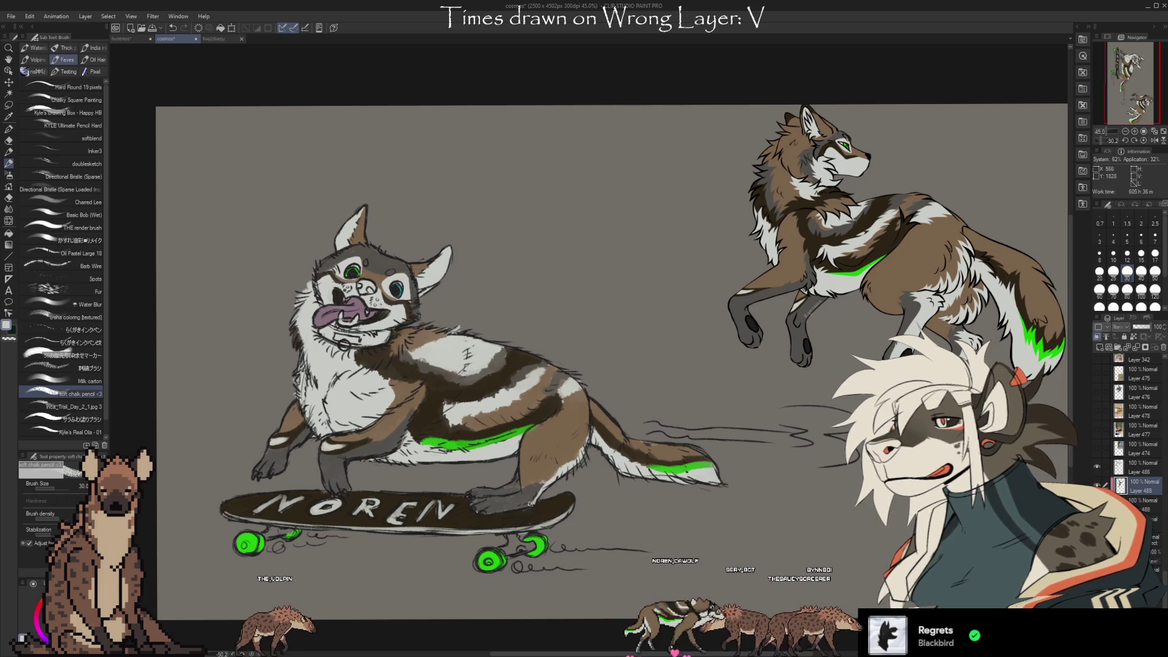
Check the colour fill layer's visibility and set Layer 489 to Add blending.
{"action": "mouse_move", "coordinate": [675, 506]}
{"action": "left_mouse_down"}
{"action": "mouse_move", "coordinate": [660, 551]}
{"action": "mouse_move", "coordinate": [661, 529]}
{"action": "left_mouse_up"}
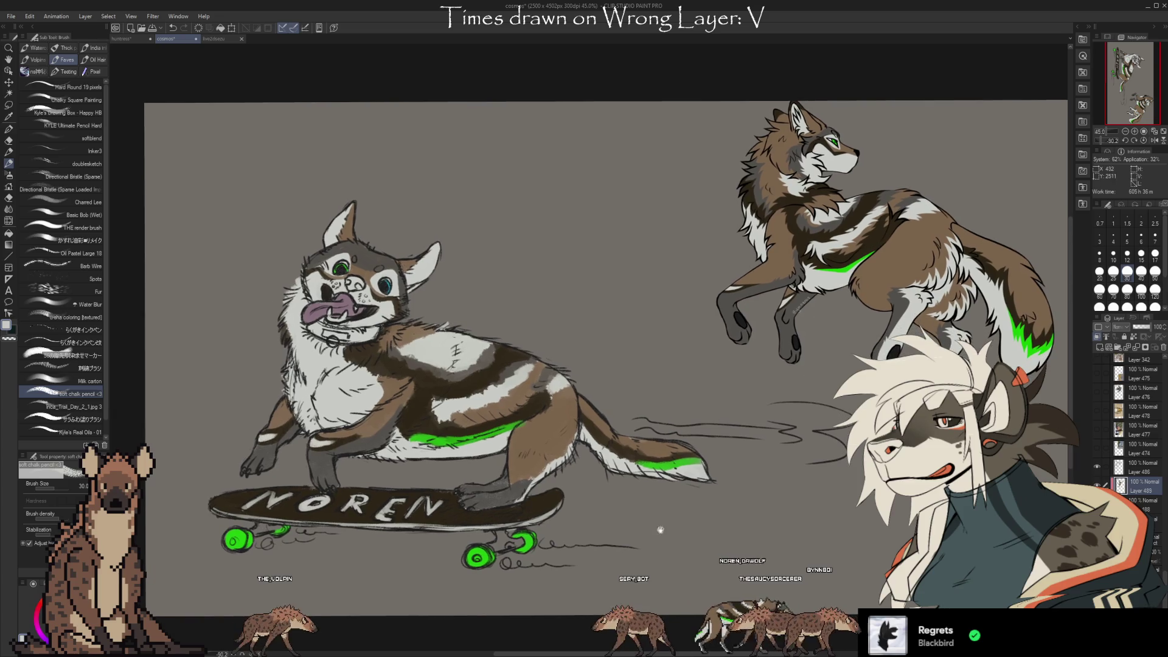
{"action": "left_click", "coordinate": [1104, 466]}
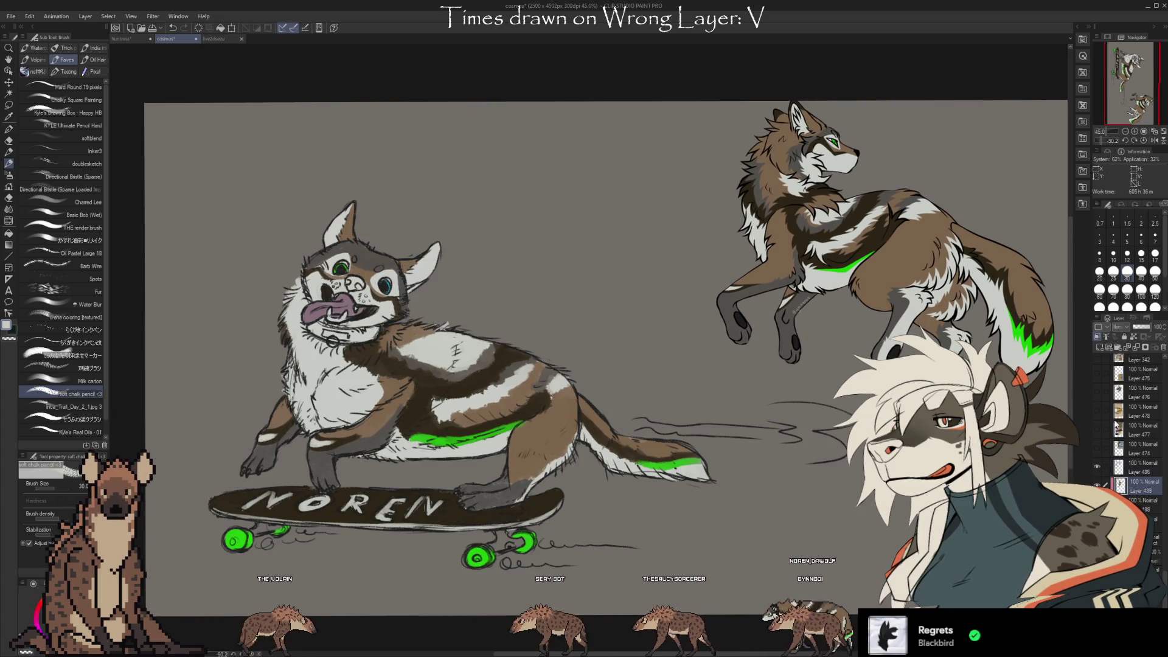
{"action": "left_click", "coordinate": [1099, 485]}
{"action": "left_click", "coordinate": [1099, 485]}
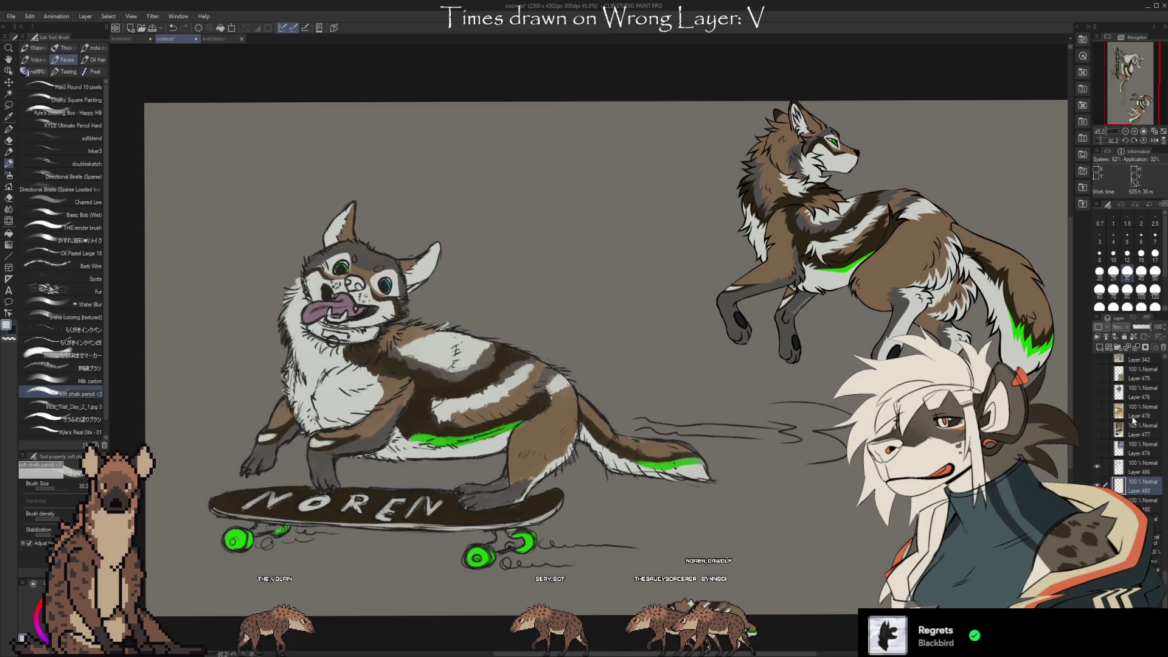
{"action": "left_click", "coordinate": [595, 395], "text": "alt"}
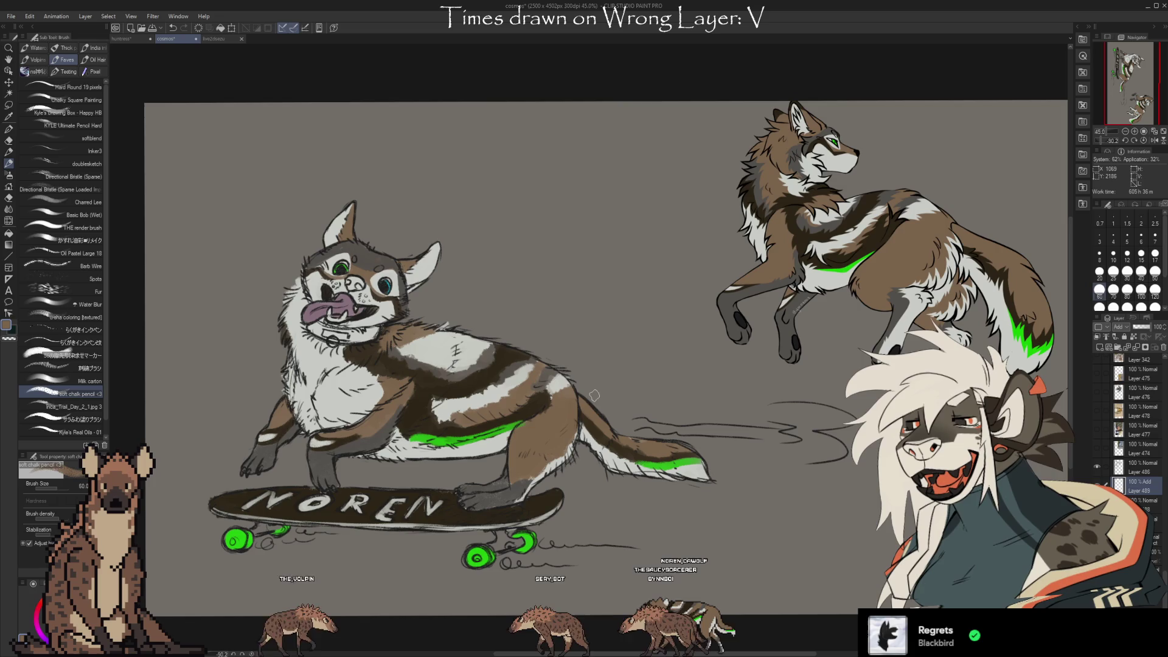
Airbrush a soft glow across the dog's back on the Add layer, undoing the first attempts.
{"action": "key", "text": "b"}
{"action": "left_click_drag", "start_coordinate": [488, 348], "coordinate": [542, 359]}
{"action": "key", "text": "ctrl+z"}
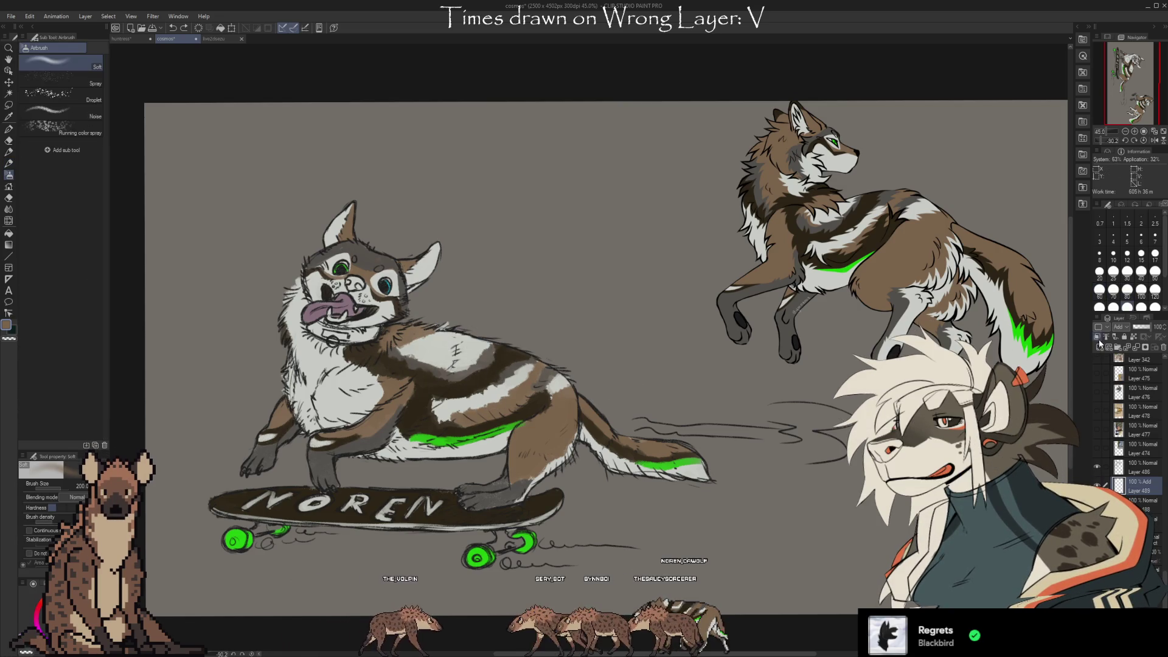
{"action": "mouse_move", "coordinate": [396, 344]}
{"action": "left_mouse_down"}
{"action": "mouse_move", "coordinate": [487, 356]}
{"action": "mouse_move", "coordinate": [556, 395]}
{"action": "left_mouse_up"}
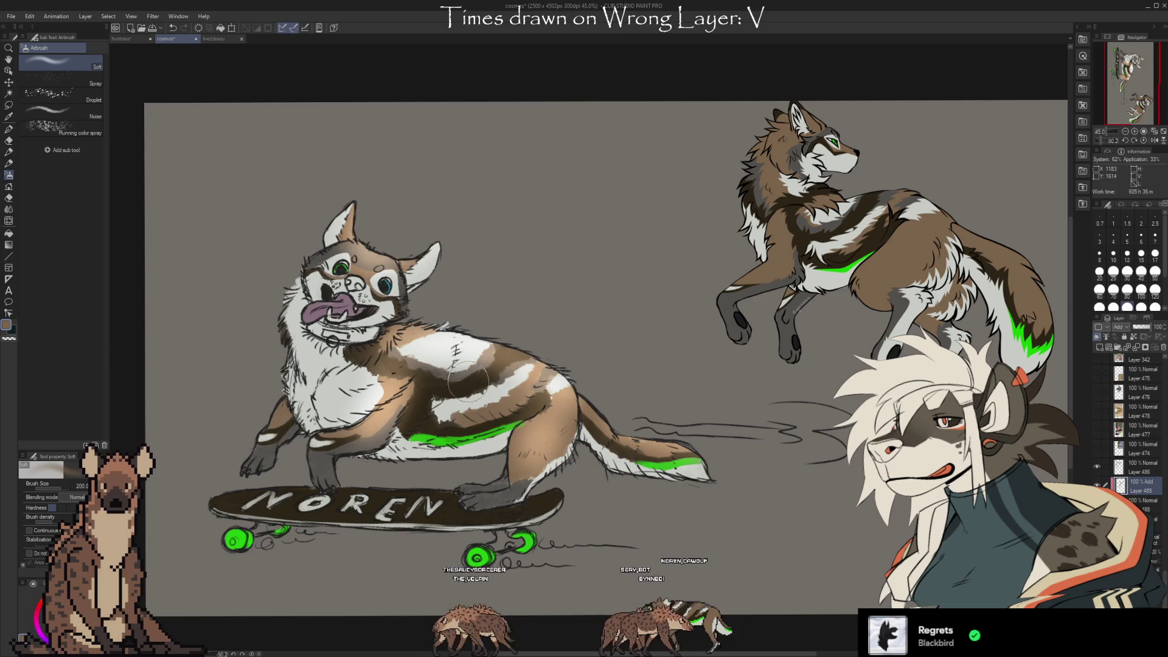
{"action": "key", "text": "b"}
{"action": "key", "text": "ctrl+z"}
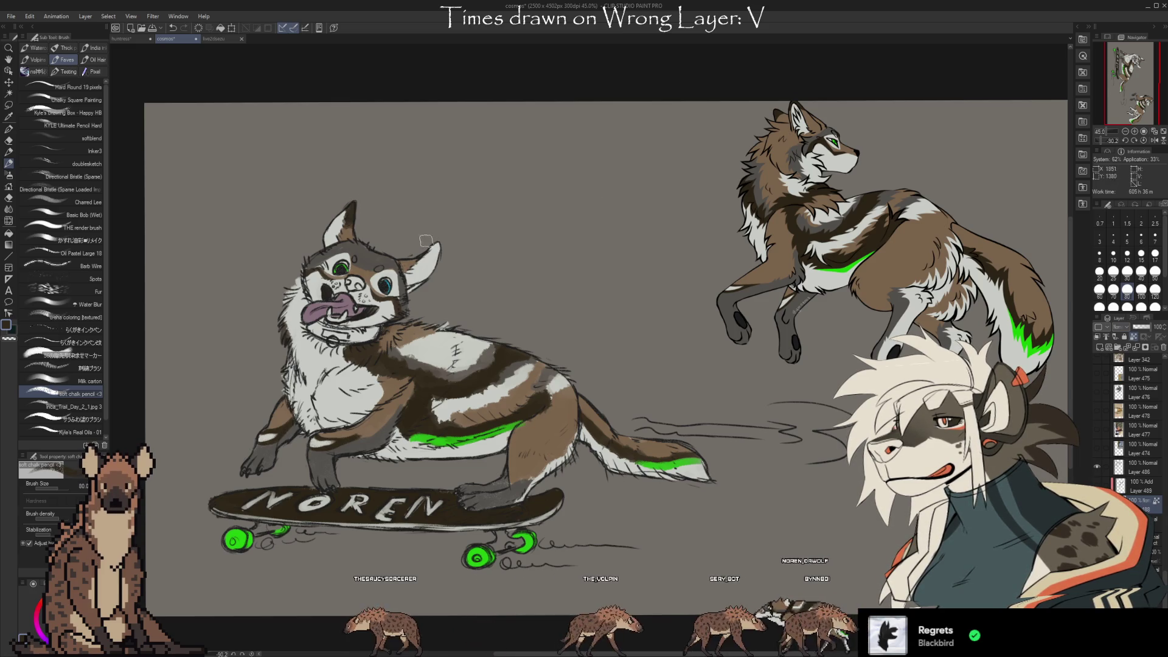
{"action": "key", "text": "e"}
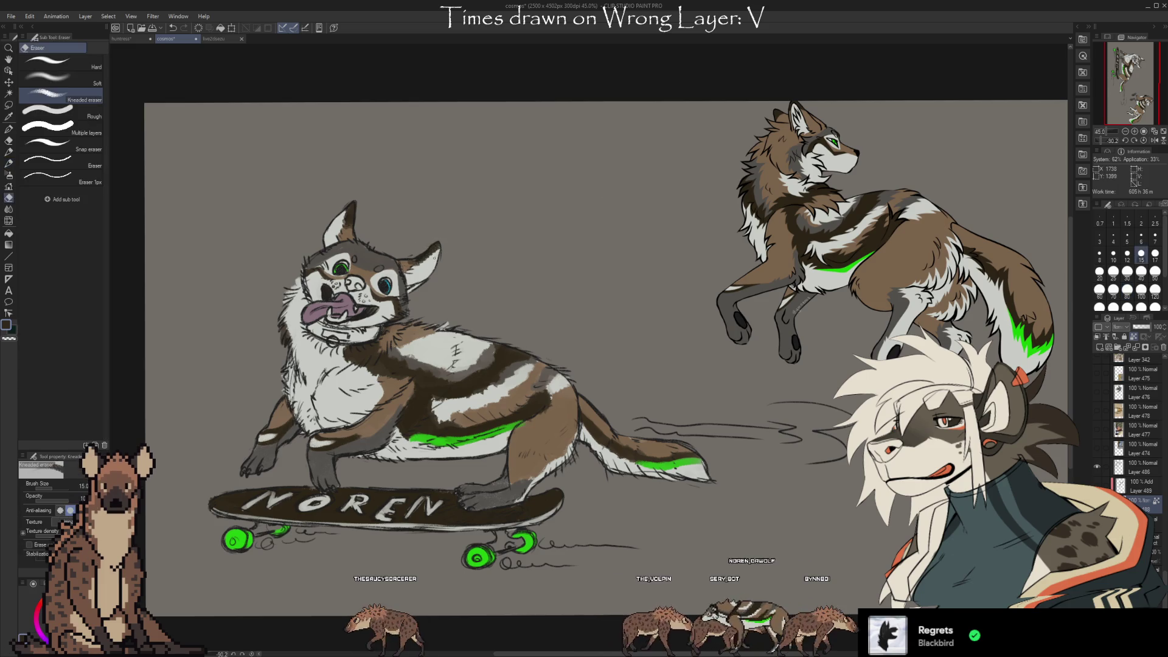
{"action": "key", "text": "b"}
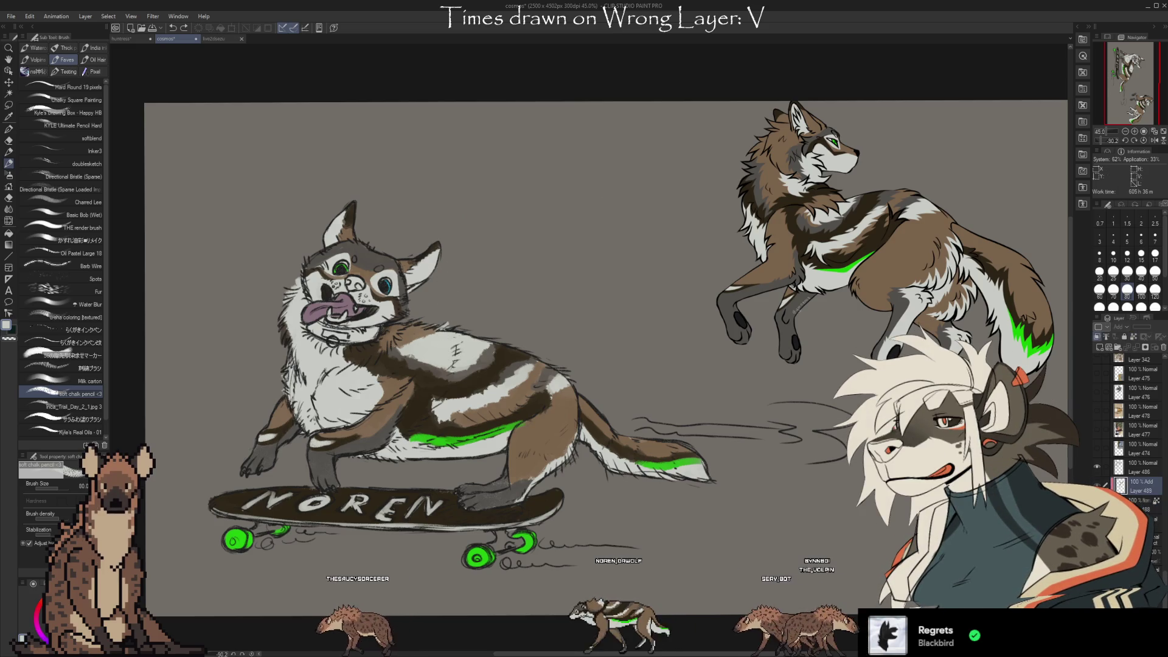
{"action": "left_click", "coordinate": [1097, 485]}
{"action": "left_click", "coordinate": [1141, 487]}
{"action": "key", "text": "e"}
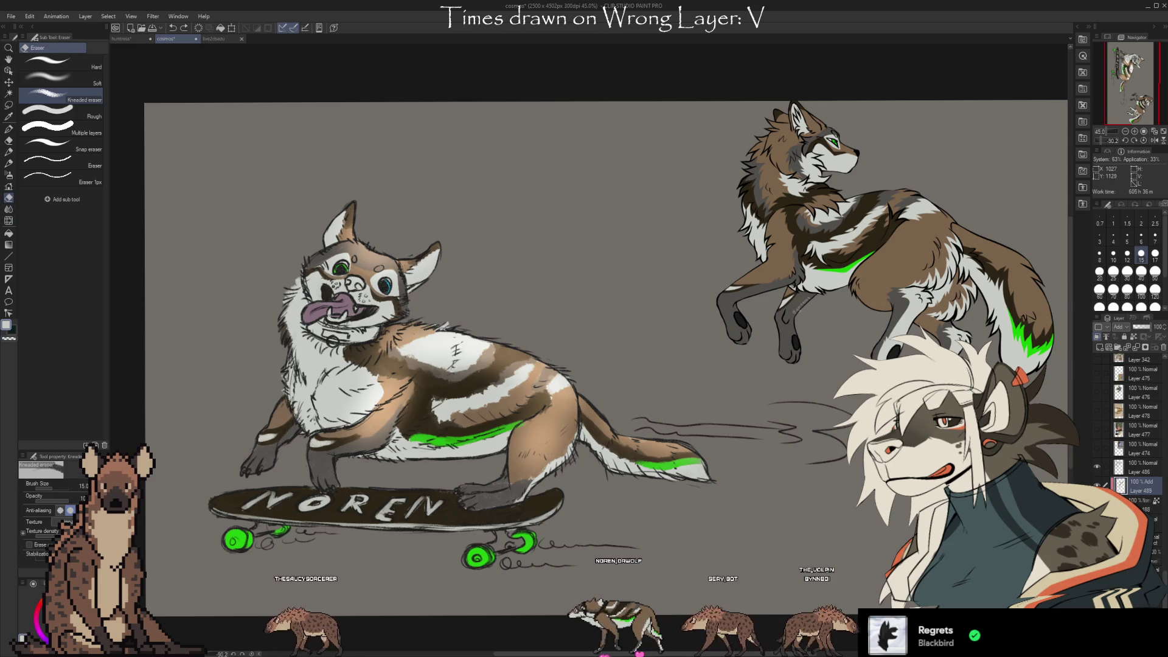
{"action": "key", "text": "b"}
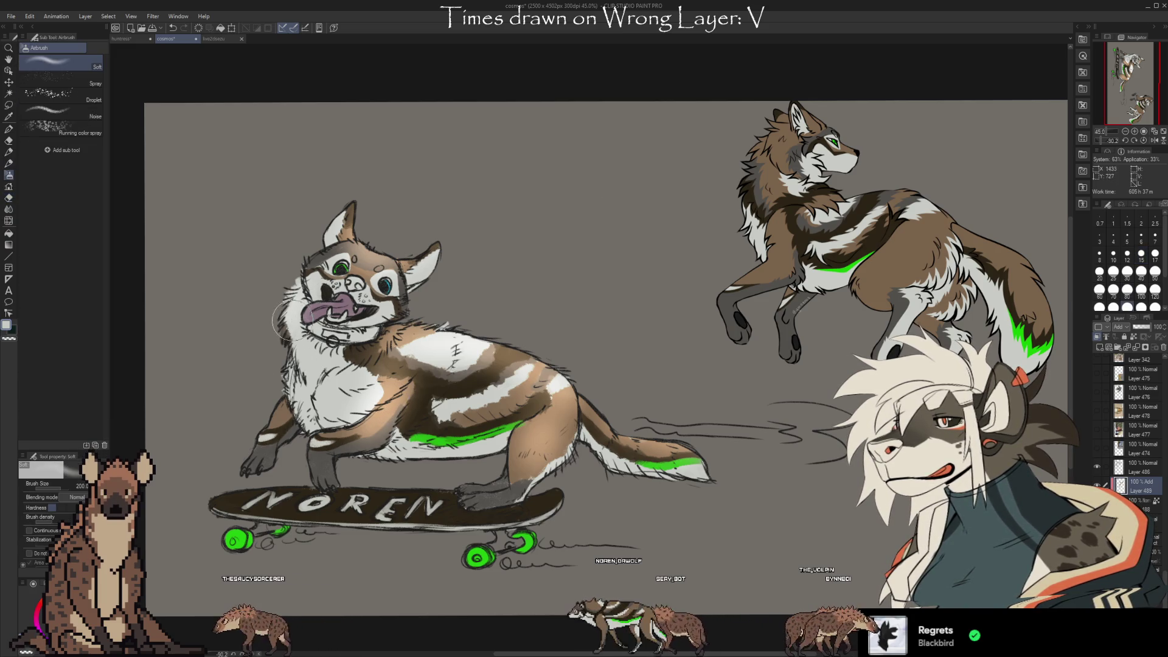
Brighten the skateboard deck with tan highlights, trimming with the Kneaded eraser at size 80.
{"action": "left_click", "coordinate": [548, 426], "text": "alt"}
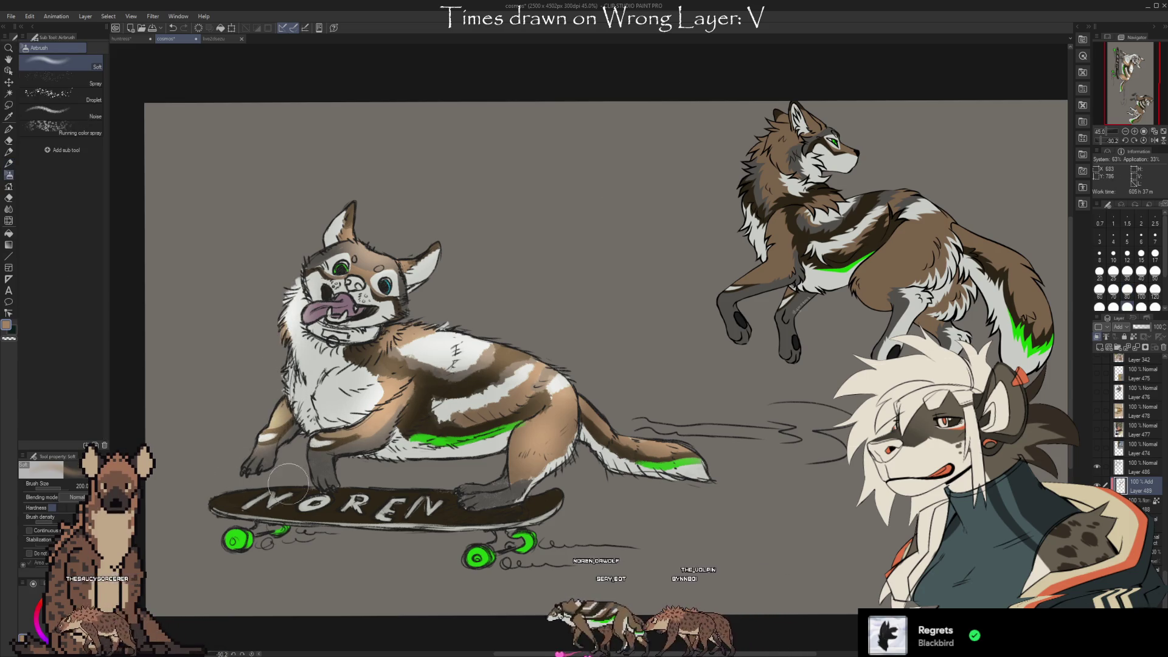
{"action": "mouse_move", "coordinate": [227, 492]}
{"action": "left_mouse_down"}
{"action": "mouse_move", "coordinate": [310, 505]}
{"action": "mouse_move", "coordinate": [516, 485]}
{"action": "mouse_move", "coordinate": [304, 505]}
{"action": "left_mouse_up"}
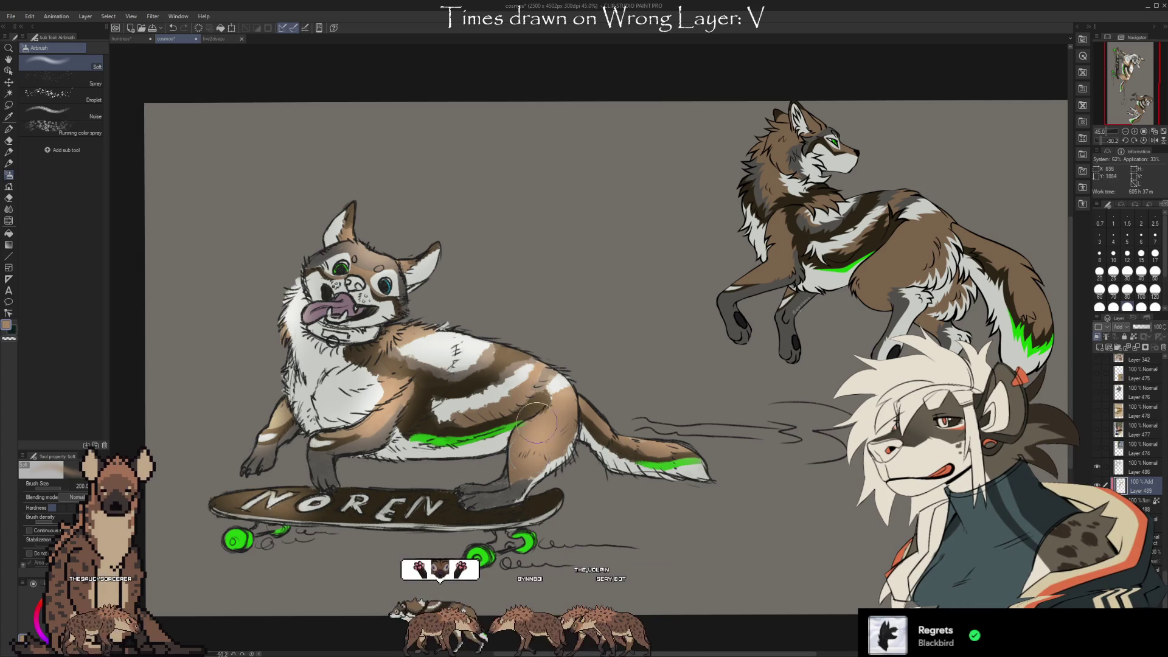
{"action": "key", "text": "e"}
{"action": "key", "text": "bracketright"}
{"action": "key", "text": "bracketright"}
{"action": "key", "text": "bracketright"}
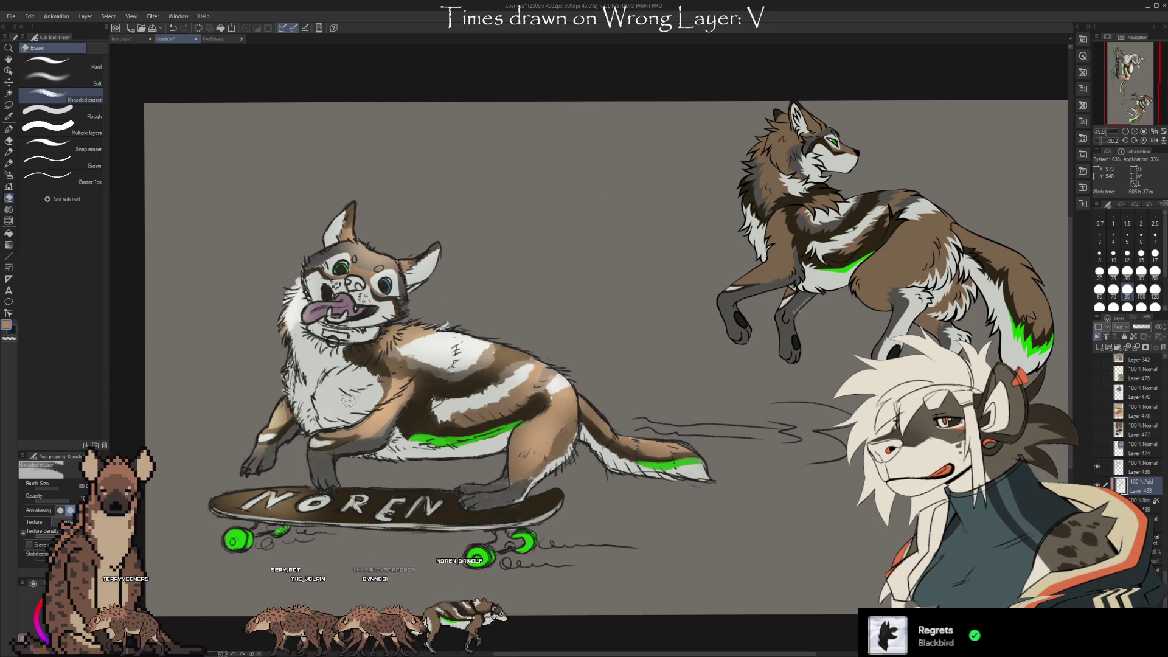
{"action": "key", "text": "i"}
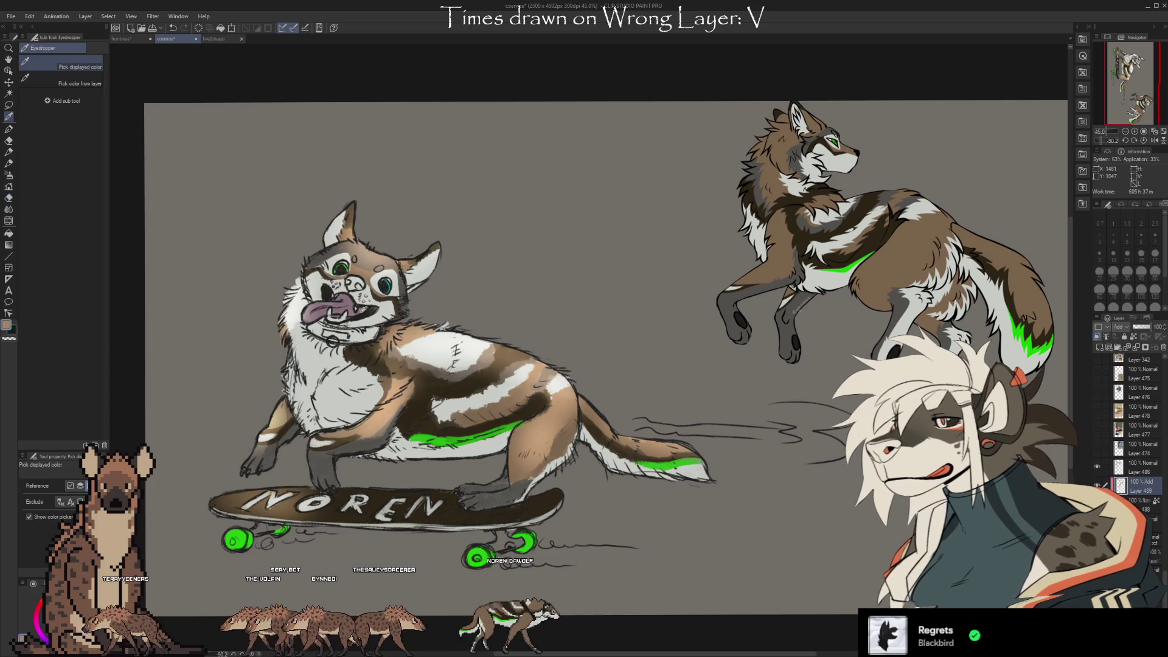
{"action": "key", "text": "b"}
{"action": "left_click", "coordinate": [1141, 505]}
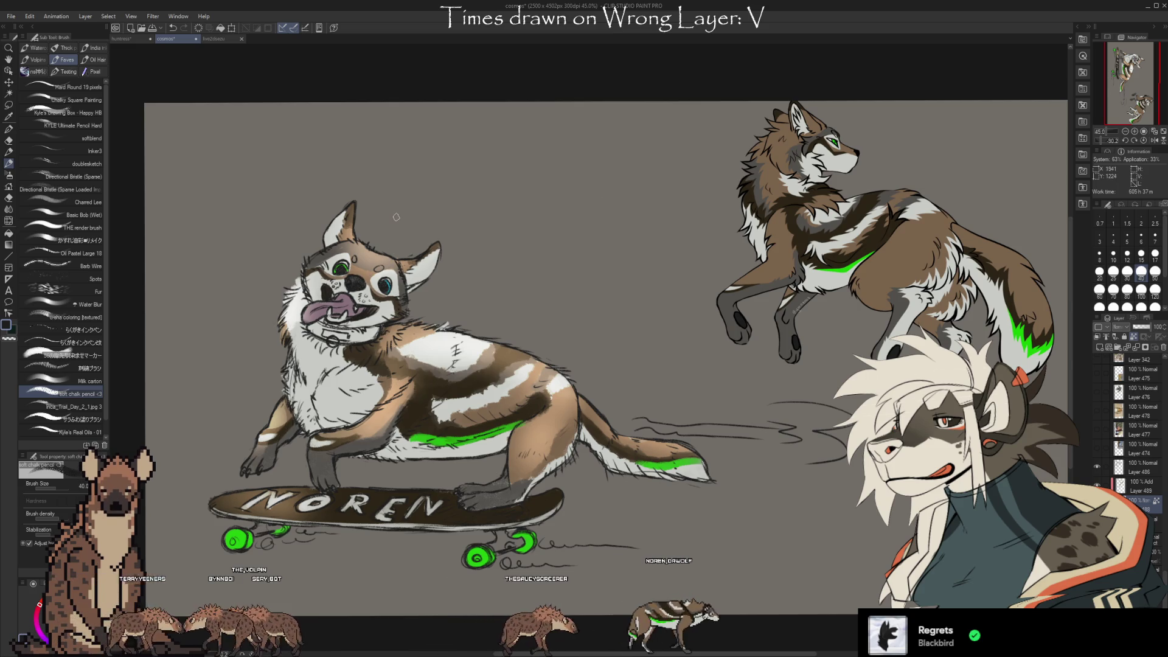
{"action": "left_click", "coordinate": [1140, 491]}
{"action": "left_click", "coordinate": [572, 445], "text": "alt"}
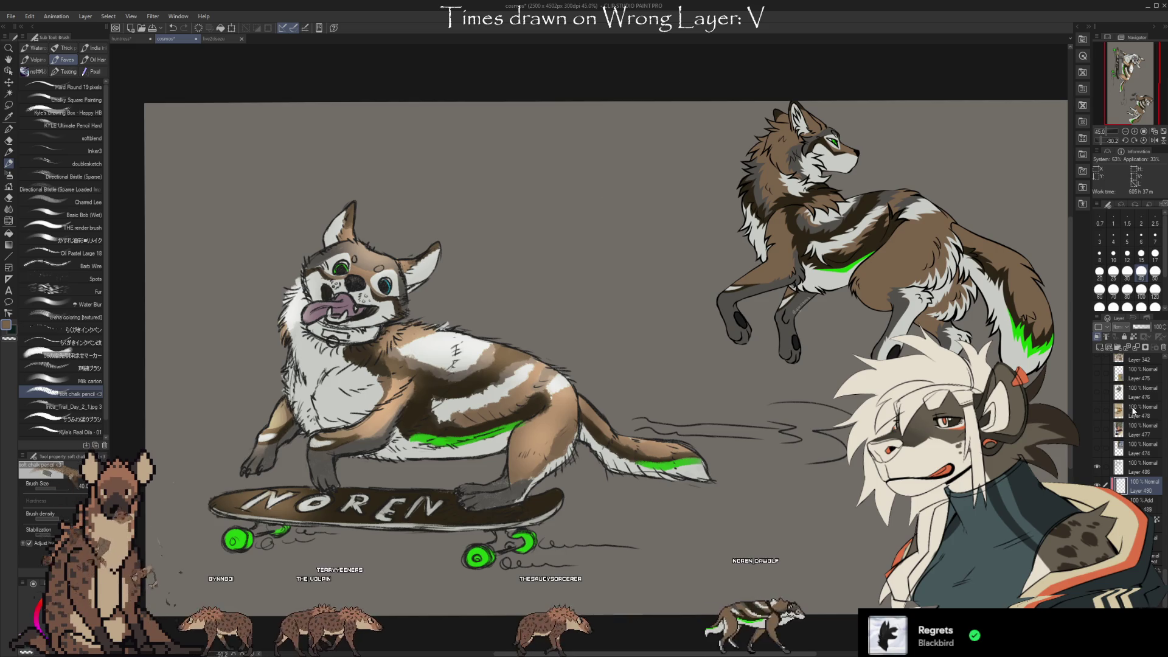
Airbrush reddish and tan shading over the dog's hind leg, belly and chest.
{"action": "key", "text": "i"}
{"action": "key", "text": "b"}
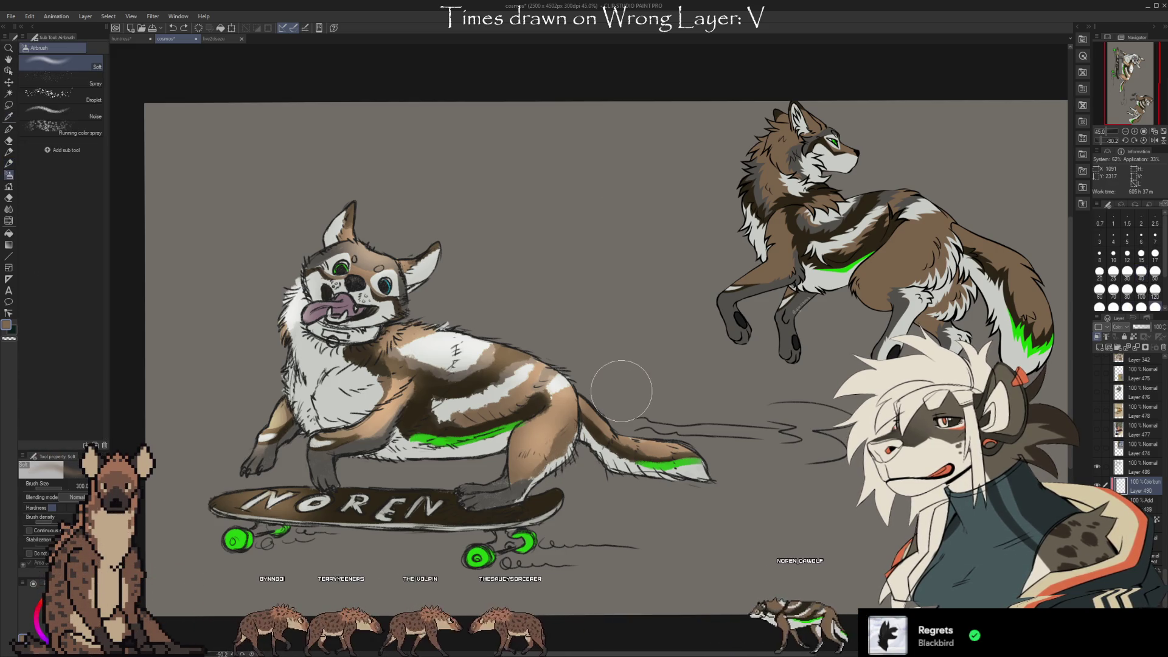
{"action": "left_click_drag", "start_coordinate": [527, 489], "coordinate": [601, 438]}
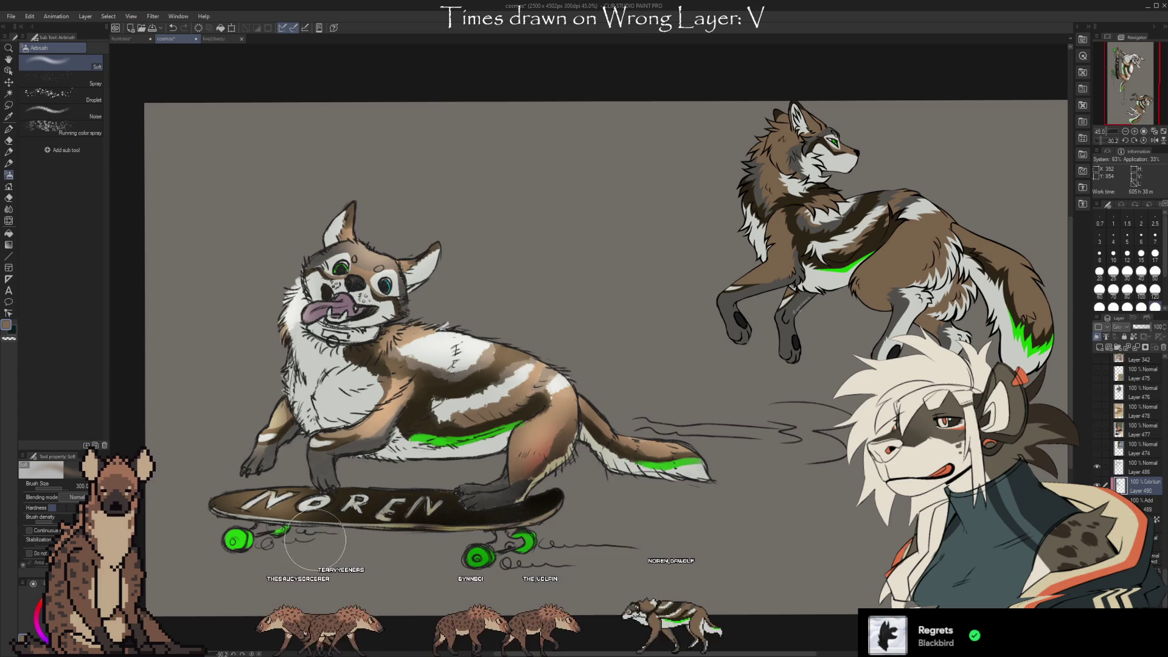
{"action": "mouse_move", "coordinate": [359, 466]}
{"action": "left_mouse_down"}
{"action": "mouse_move", "coordinate": [493, 447]}
{"action": "mouse_move", "coordinate": [420, 450]}
{"action": "left_mouse_up"}
{"action": "mouse_move", "coordinate": [308, 404]}
{"action": "left_mouse_down"}
{"action": "mouse_move", "coordinate": [322, 386]}
{"action": "mouse_move", "coordinate": [350, 404]}
{"action": "mouse_move", "coordinate": [316, 378]}
{"action": "mouse_move", "coordinate": [392, 389]}
{"action": "left_mouse_up"}
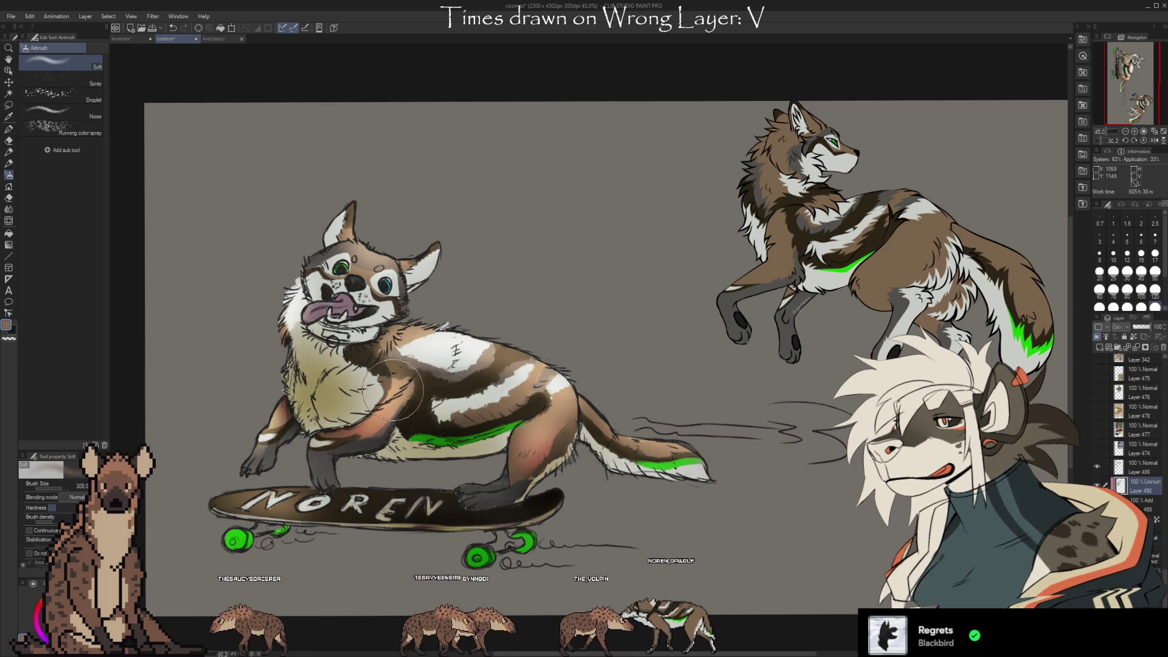
{"action": "mouse_move", "coordinate": [442, 438]}
{"action": "left_mouse_down"}
{"action": "mouse_move", "coordinate": [292, 414]}
{"action": "mouse_move", "coordinate": [365, 377]}
{"action": "mouse_move", "coordinate": [311, 395]}
{"action": "mouse_move", "coordinate": [349, 323]}
{"action": "left_mouse_up"}
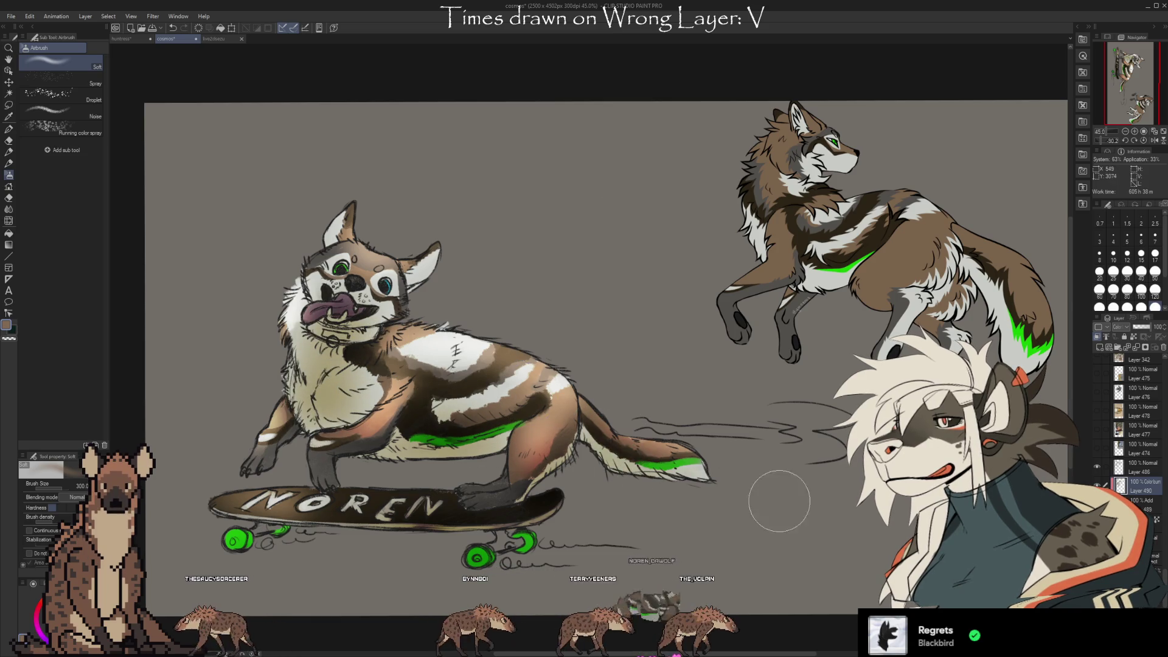
Save the file, then undo and redo the chest shading to compare.
{"action": "key", "text": "ctrl+s"}
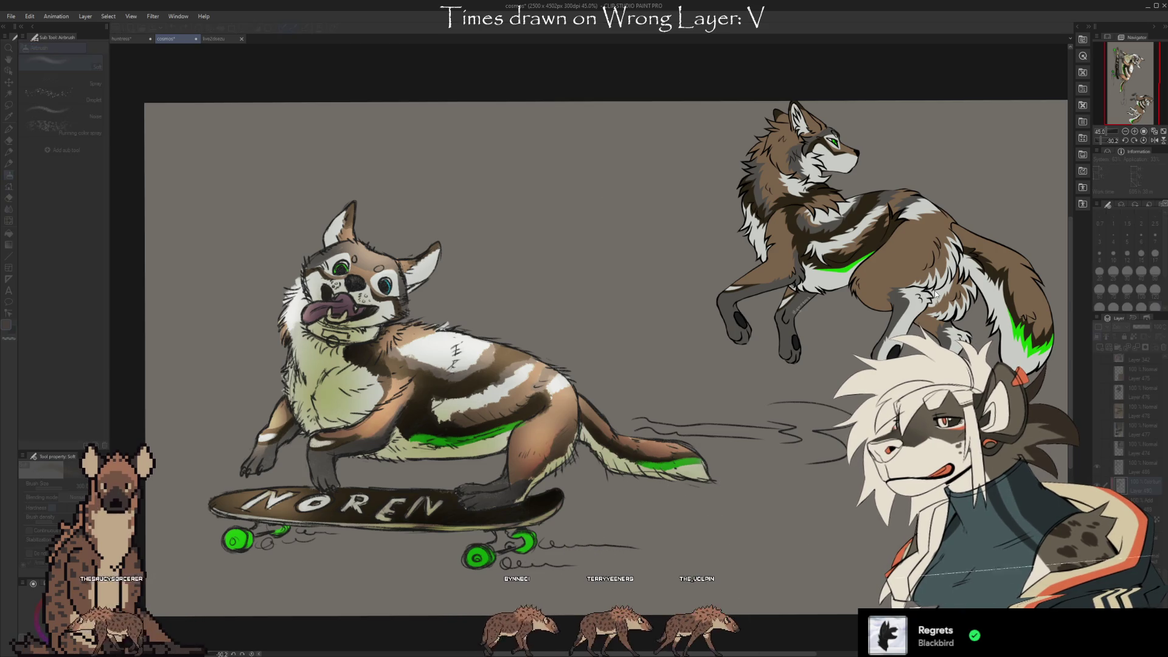
{"action": "key", "text": "ctrl+z"}
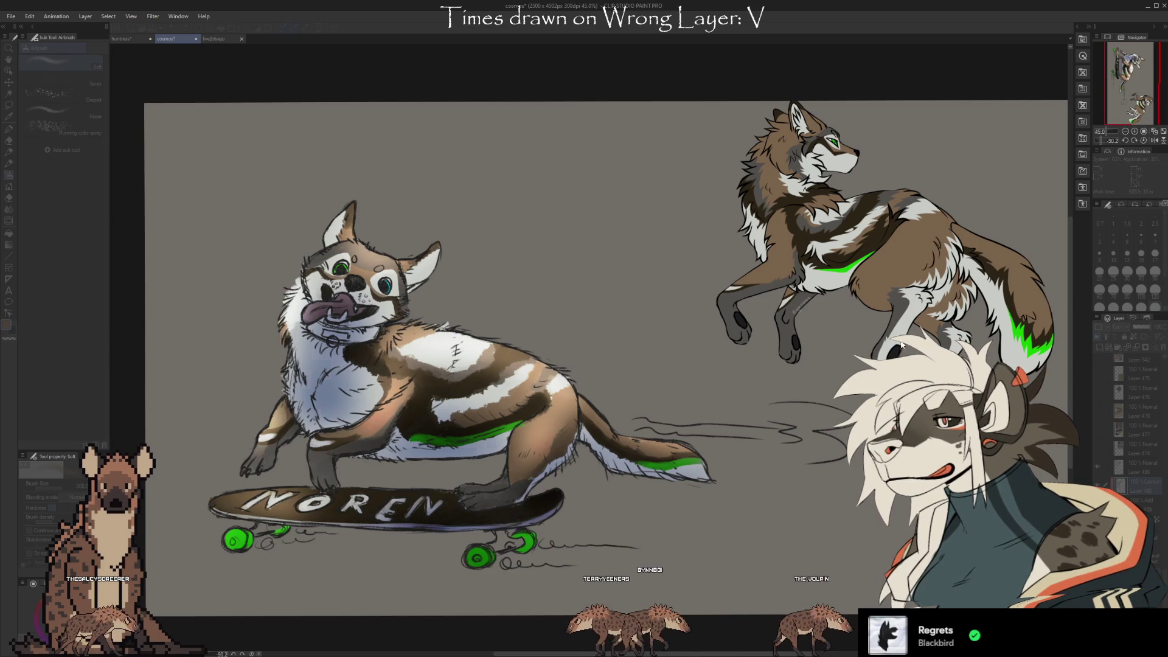
{"action": "key", "text": "ctrl+z"}
{"action": "key", "text": "ctrl+y"}
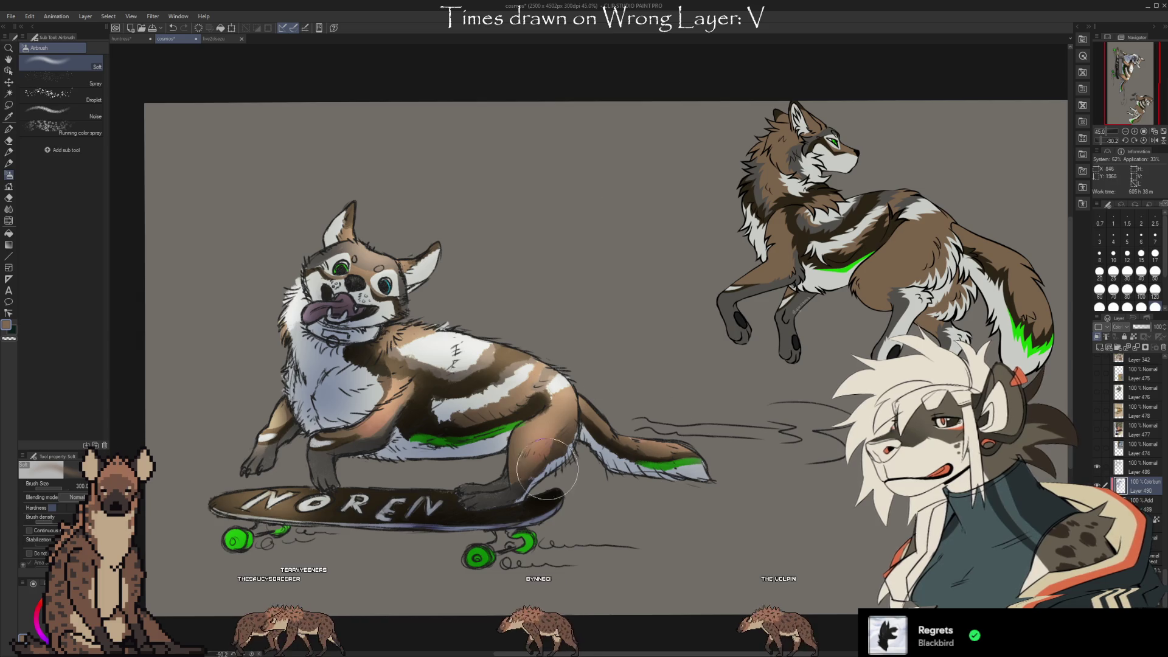
{"action": "key", "text": "b"}
{"action": "key", "text": "b"}
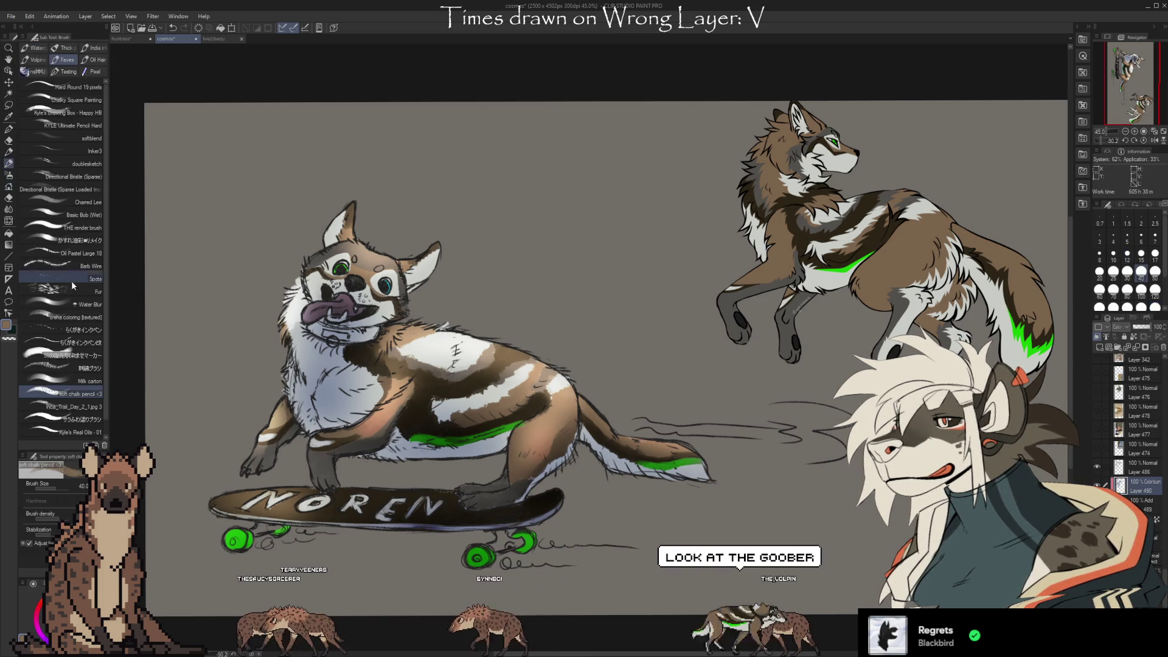
Choose the textured colouring brush and add a new layer above Layer 490.
{"action": "left_click", "coordinate": [74, 317]}
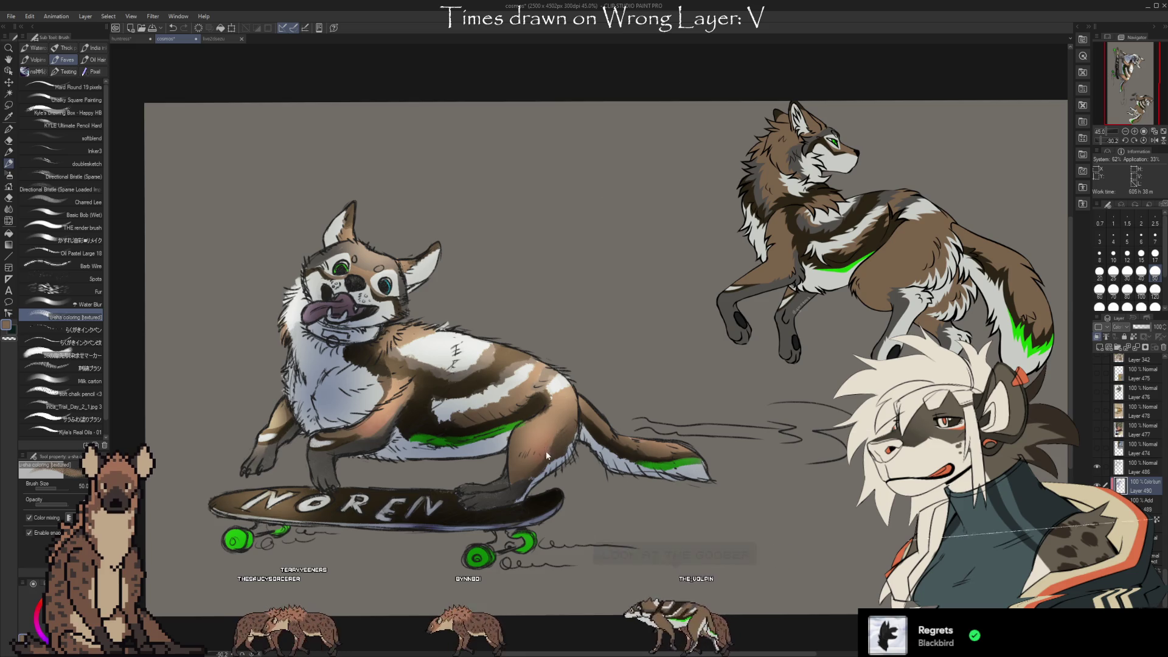
{"action": "key", "text": "i"}
{"action": "left_click", "coordinate": [1100, 348]}
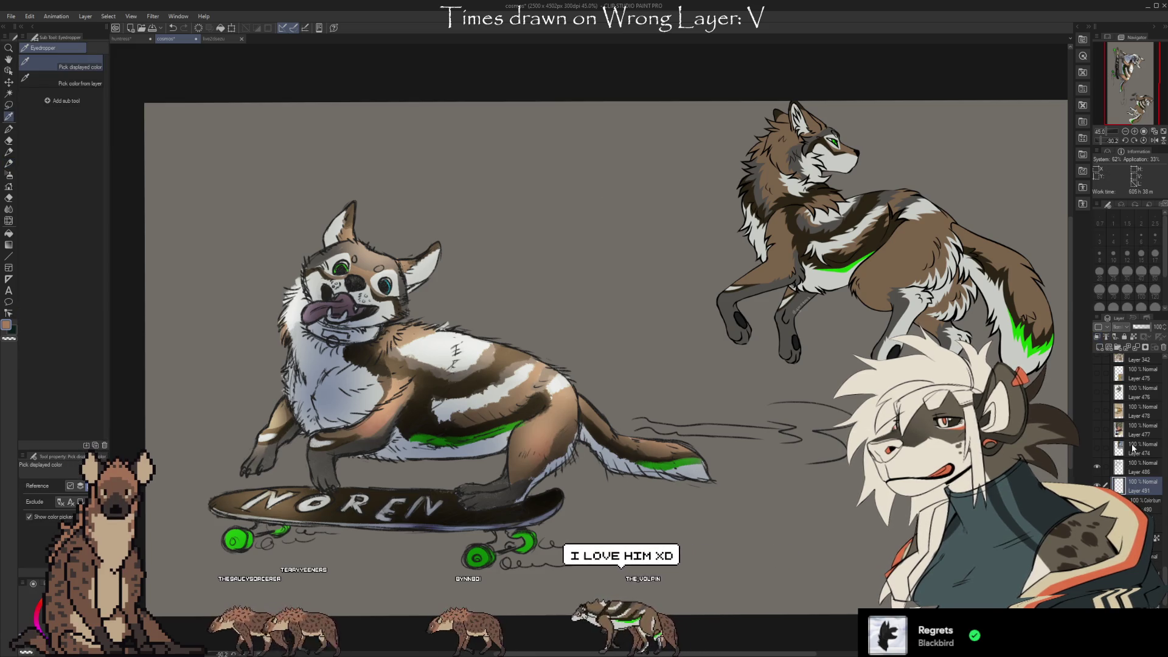
{"action": "key", "text": "b"}
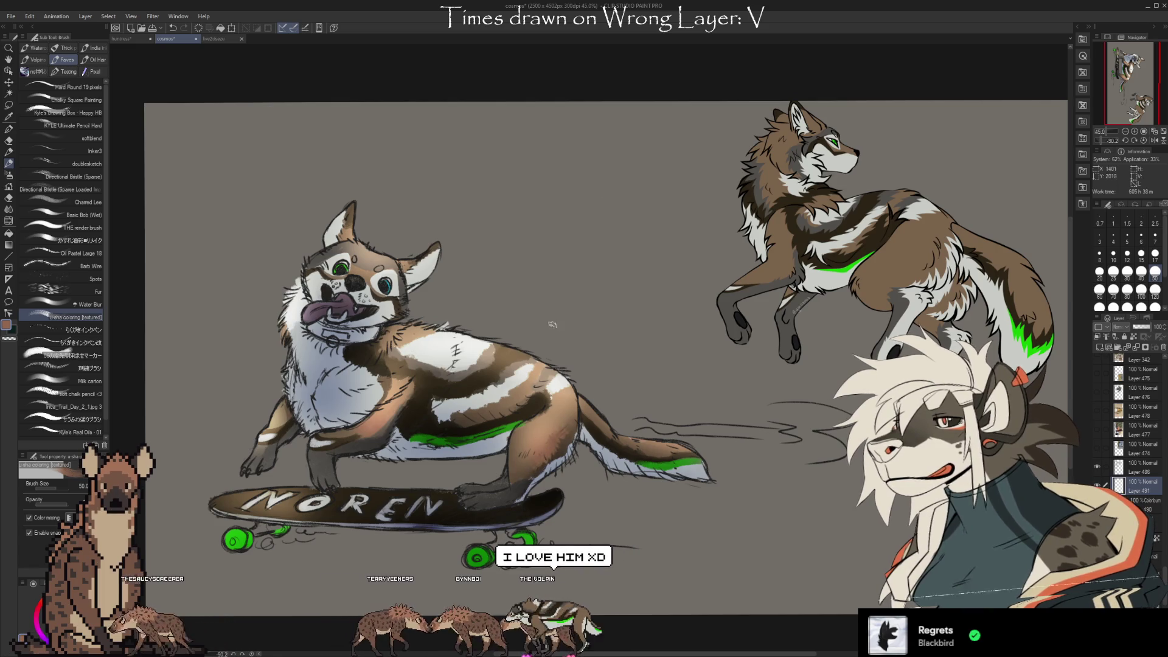
Paint fur shading on the dog's chest and shoulder with pale, tan and white colours sampled from its coat.
{"action": "left_click", "coordinate": [437, 415], "text": "alt"}
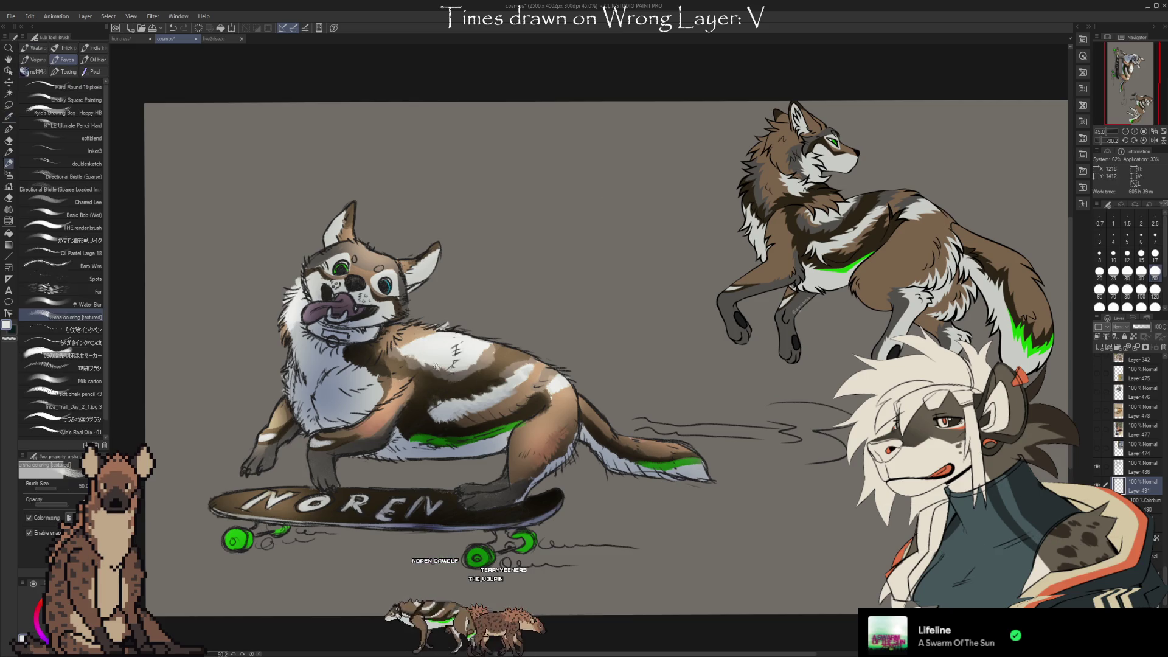
{"action": "left_click", "coordinate": [404, 339], "text": "alt"}
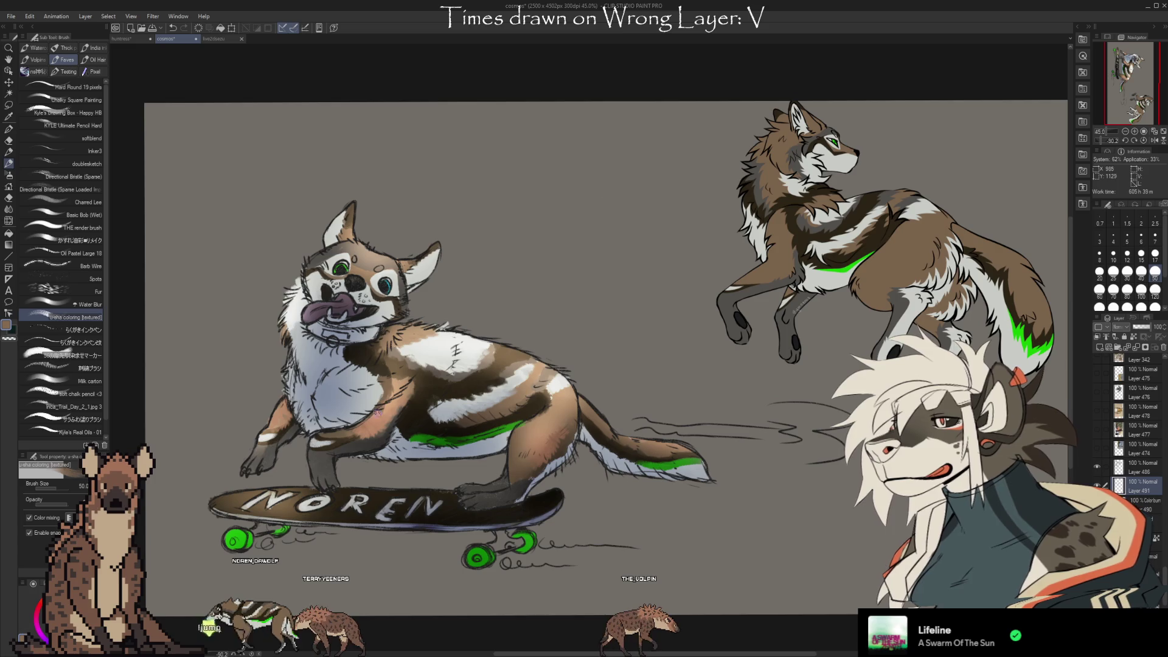
{"action": "left_click", "coordinate": [292, 318], "text": "alt"}
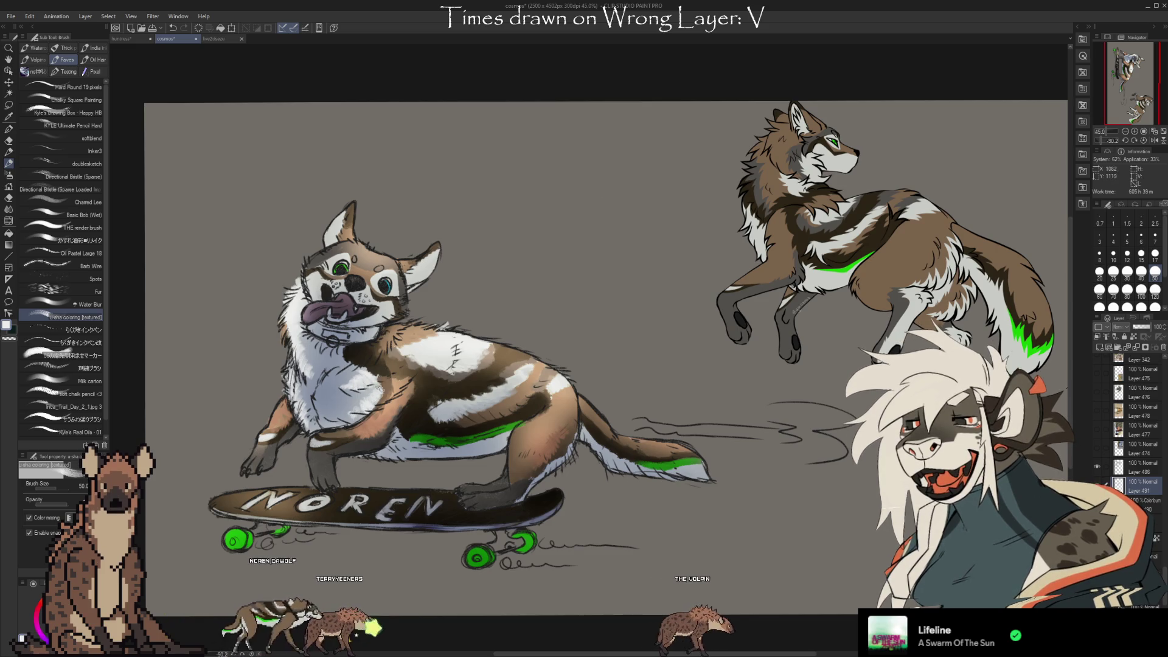
{"action": "left_click", "coordinate": [421, 337], "text": "alt"}
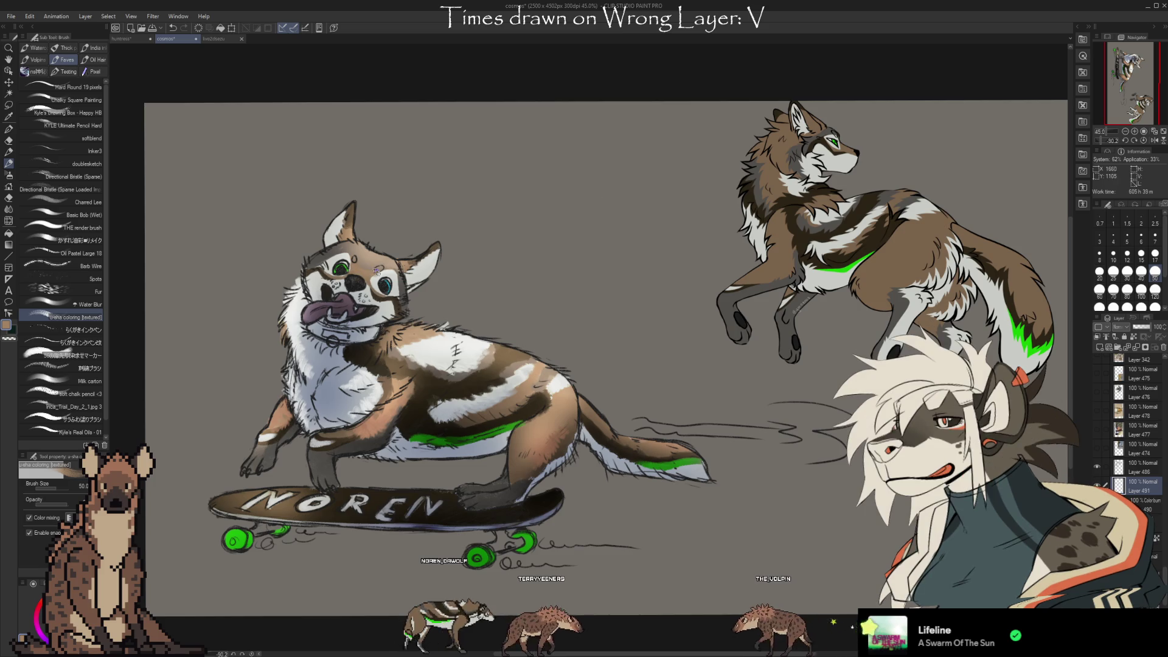
{"action": "left_click", "coordinate": [358, 247], "text": "alt"}
{"action": "left_click", "coordinate": [358, 245], "text": "alt"}
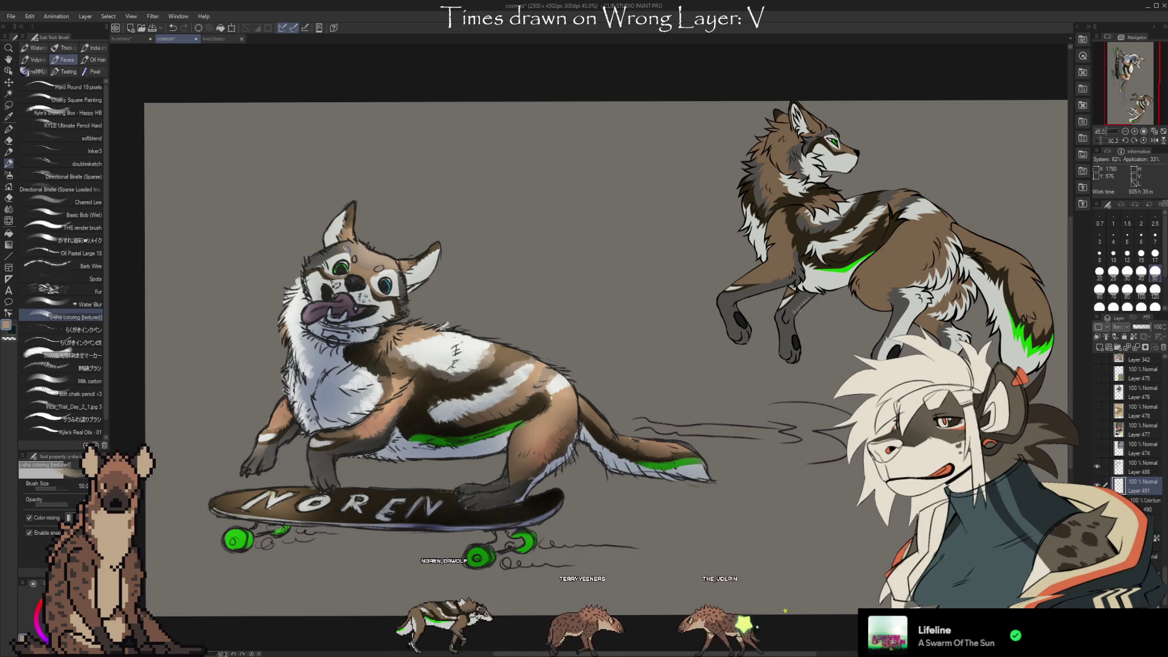
{"action": "left_click", "coordinate": [382, 224], "text": "alt"}
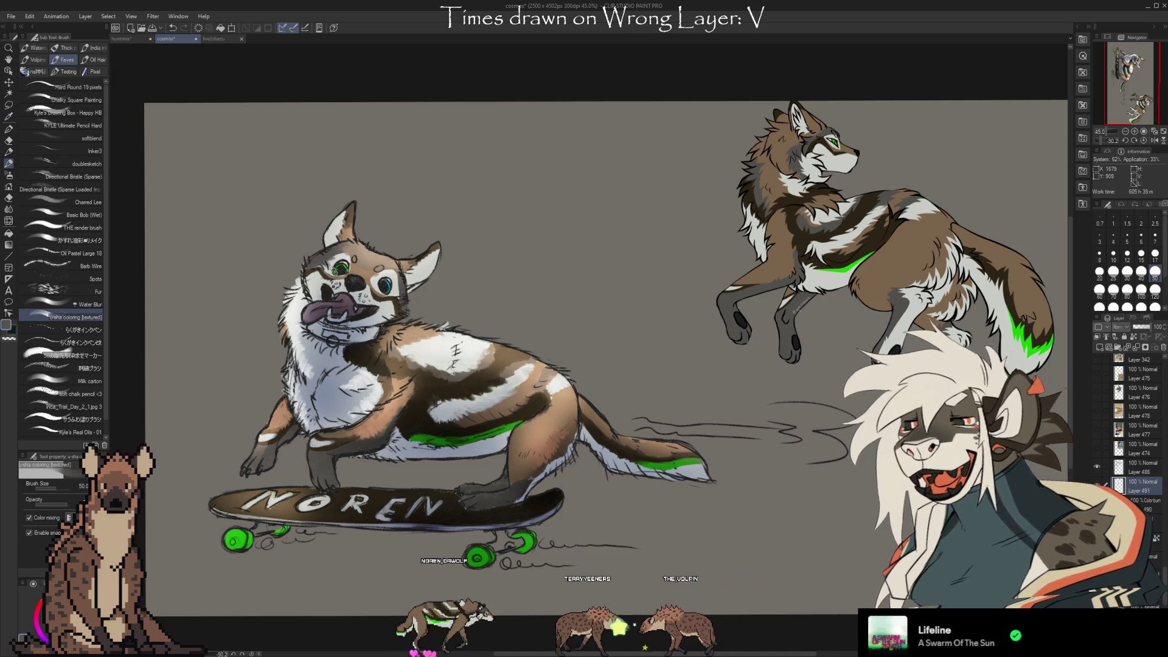
Add more brown and tan fur shading from colours sampled at the body, tail and hip, then open the live2dsezu lineart.
{"action": "key", "text": "i"}
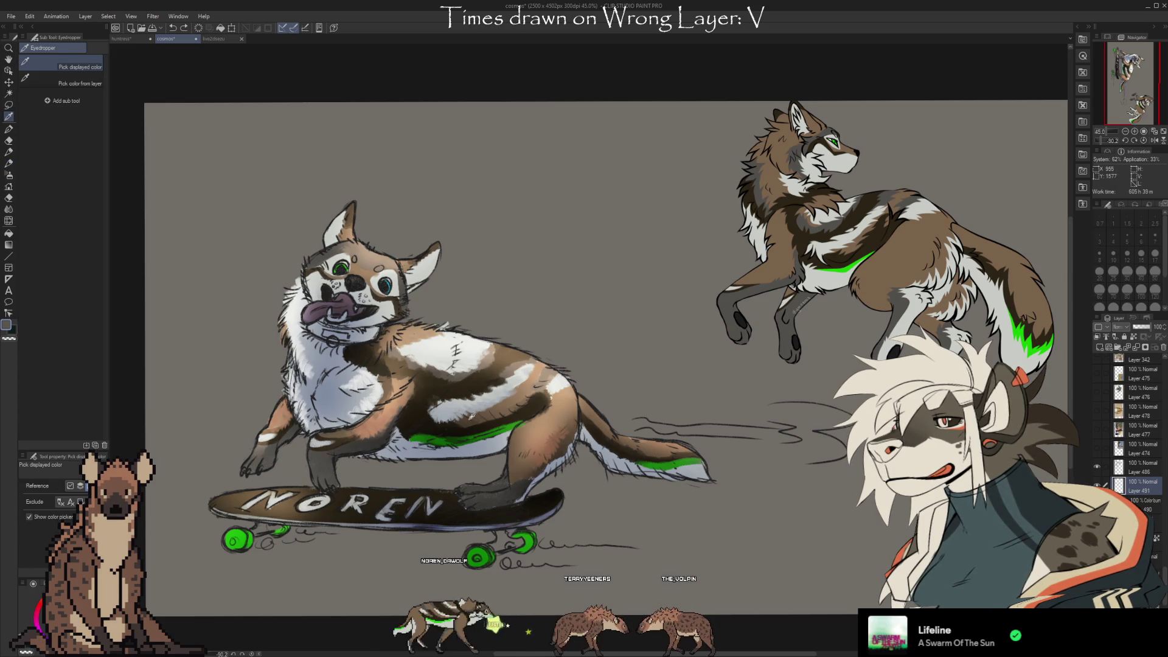
{"action": "key", "text": "b"}
{"action": "left_click", "coordinate": [529, 398], "text": "alt"}
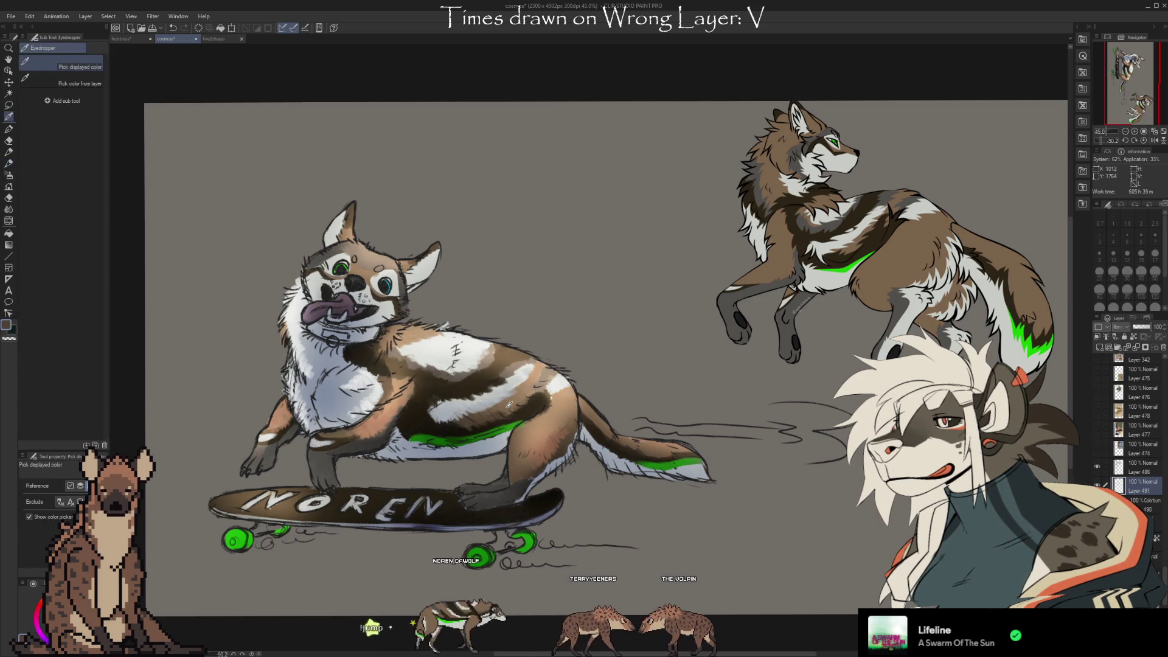
{"action": "key", "text": "i"}
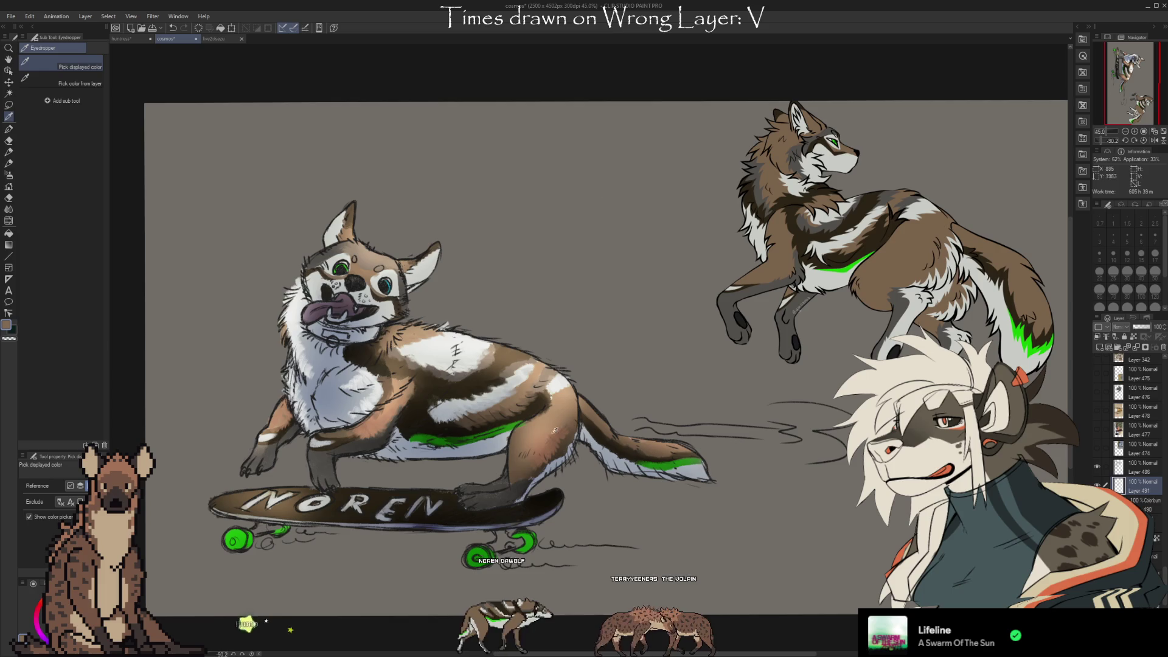
{"action": "key", "text": "b"}
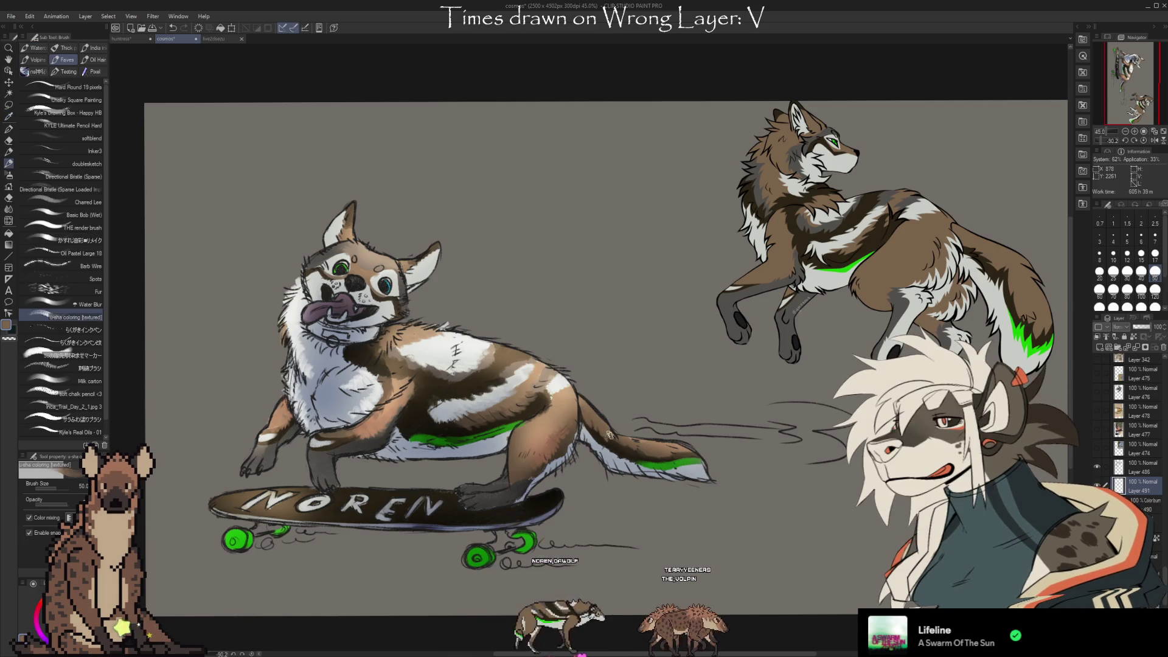
{"action": "left_click", "coordinate": [640, 446], "text": "alt"}
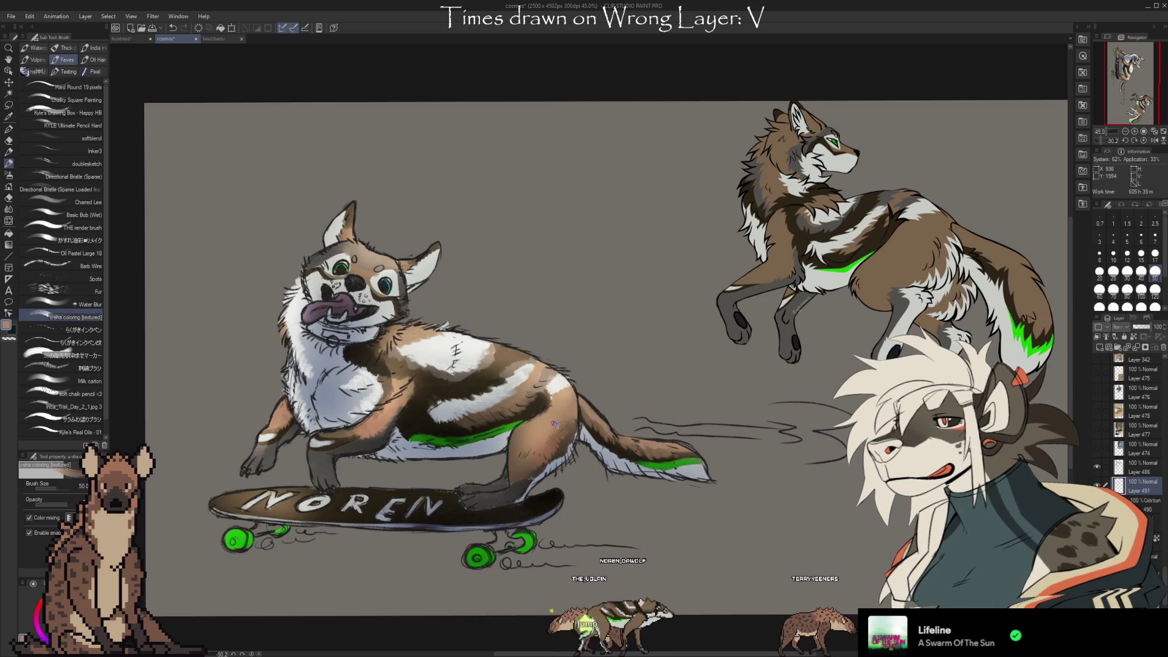
{"action": "key", "text": "alt"}
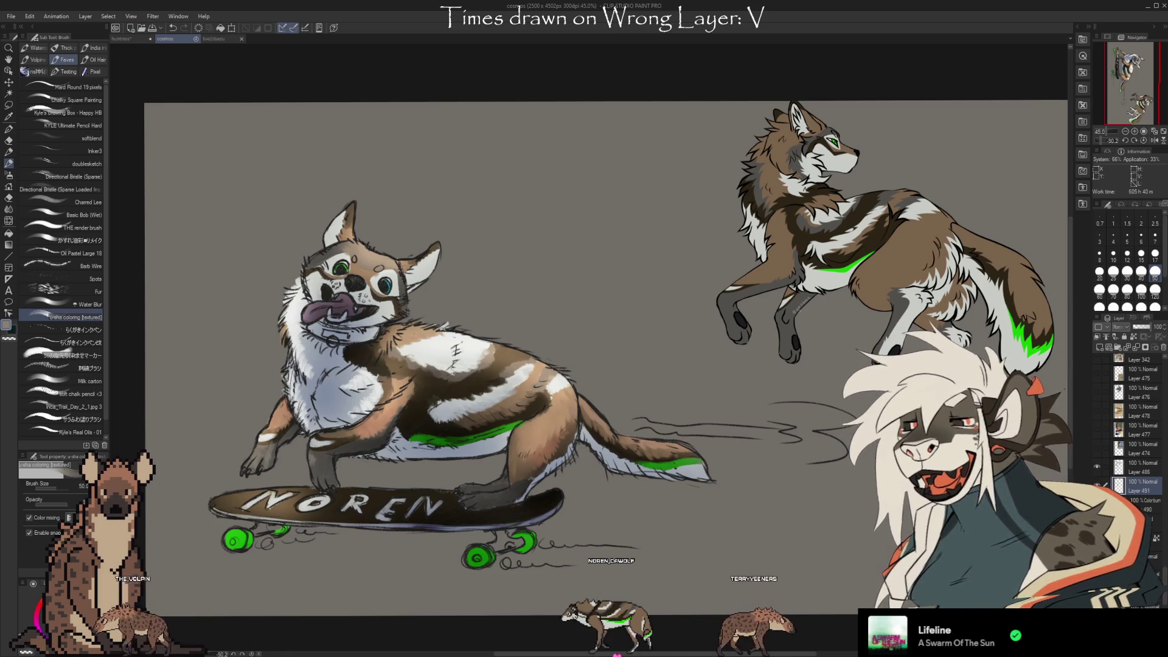
{"action": "left_click", "coordinate": [214, 38]}
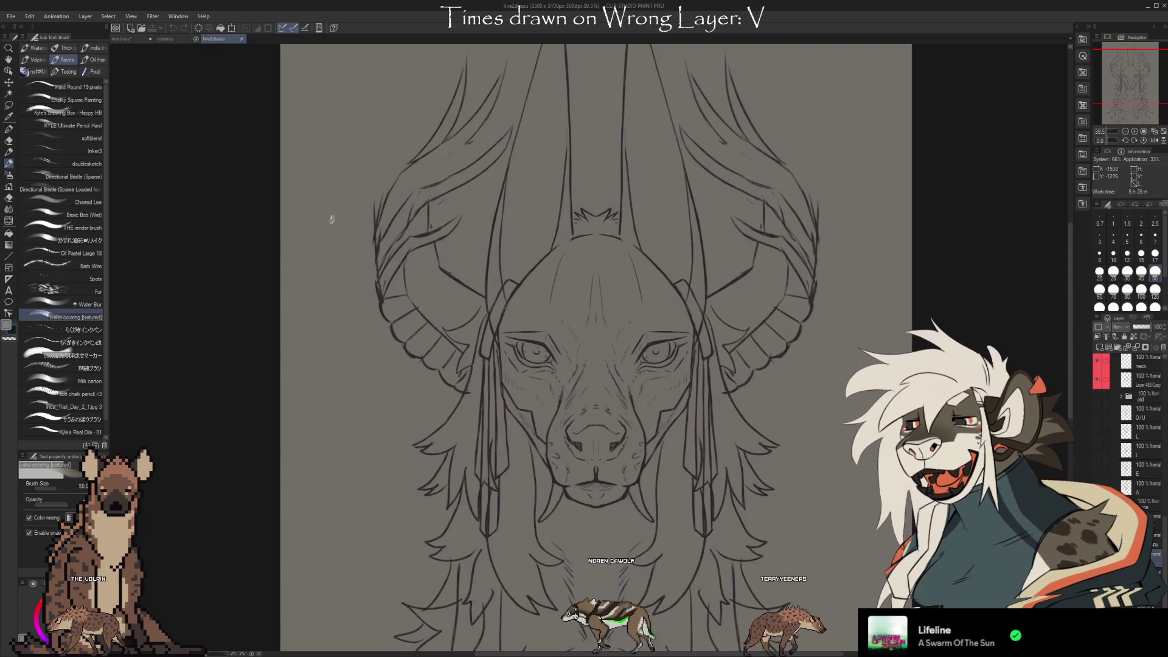
Zoom briefly around the horned lineart, then return to the cosmos dog painting.
{"action": "scroll", "coordinate": [537, 196], "scroll_direction": "down", "scroll_amount": 2}
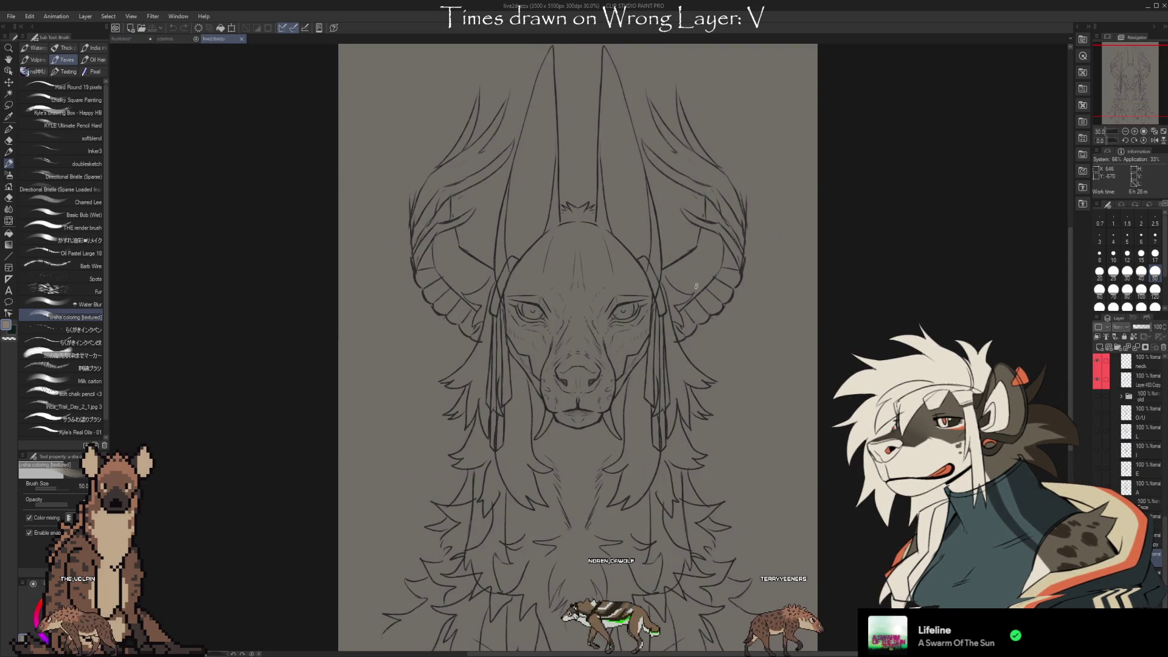
{"action": "scroll", "coordinate": [607, 148], "scroll_direction": "up", "scroll_amount": 1}
{"action": "scroll", "coordinate": [606, 149], "scroll_direction": "up", "scroll_amount": 1}
{"action": "scroll", "coordinate": [574, 152], "scroll_direction": "down", "scroll_amount": 3}
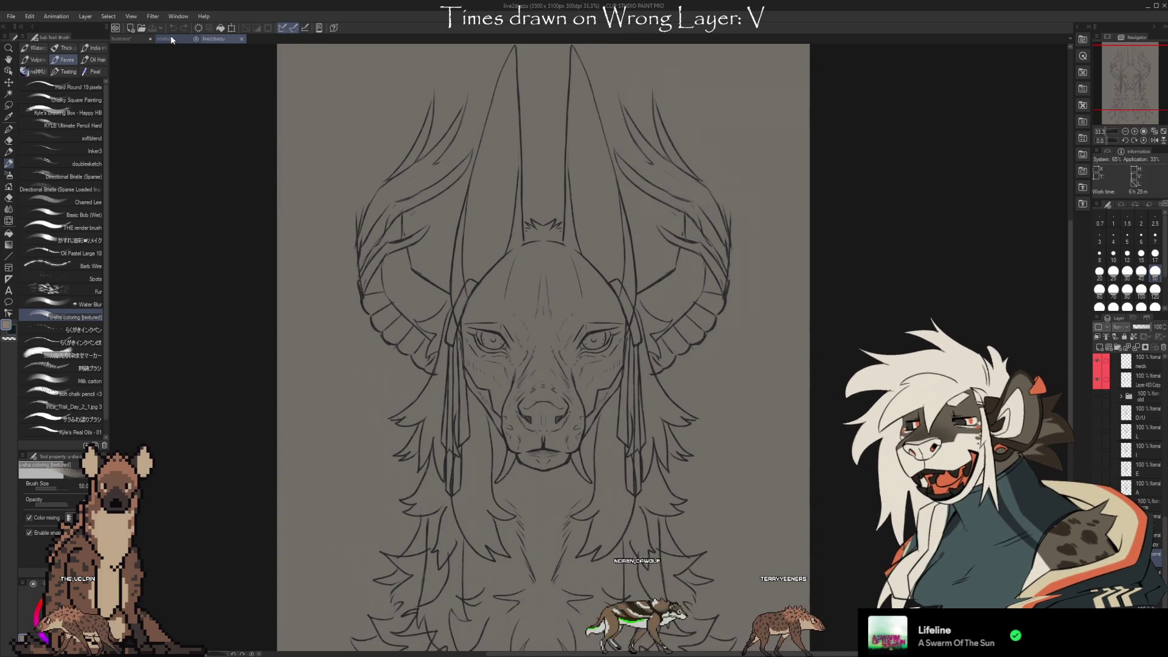
{"action": "left_click", "coordinate": [172, 39]}
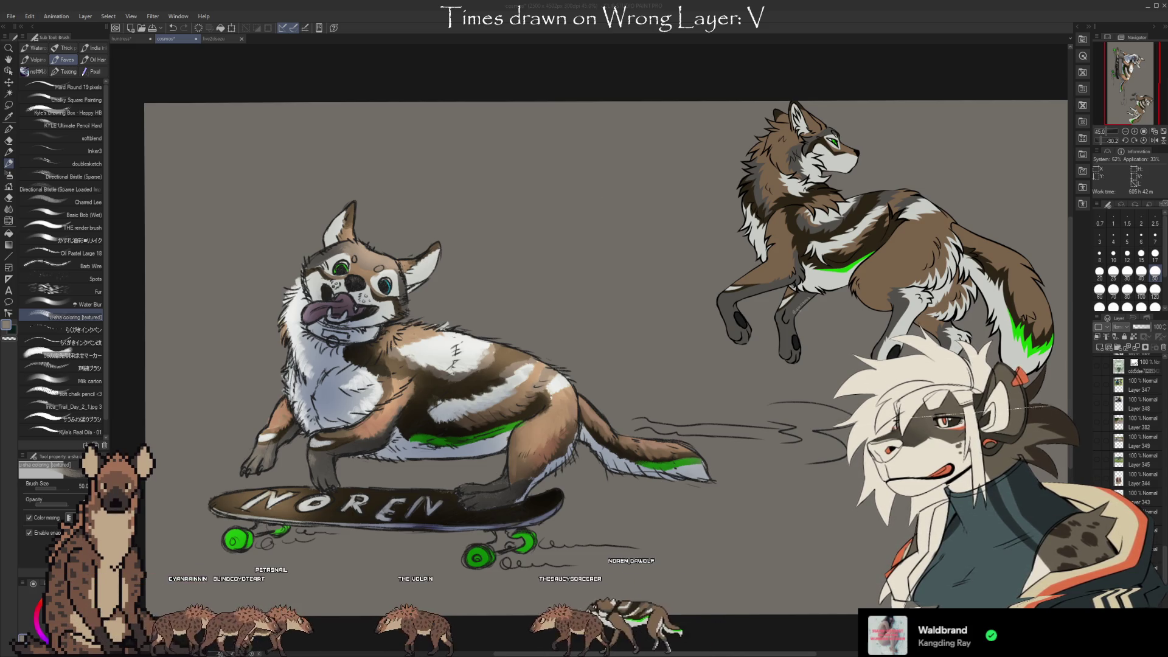
Select Layer 491 and sample the green wheel and dark skateboard colours.
{"action": "left_click_drag", "start_coordinate": [698, 518], "coordinate": [771, 483]}
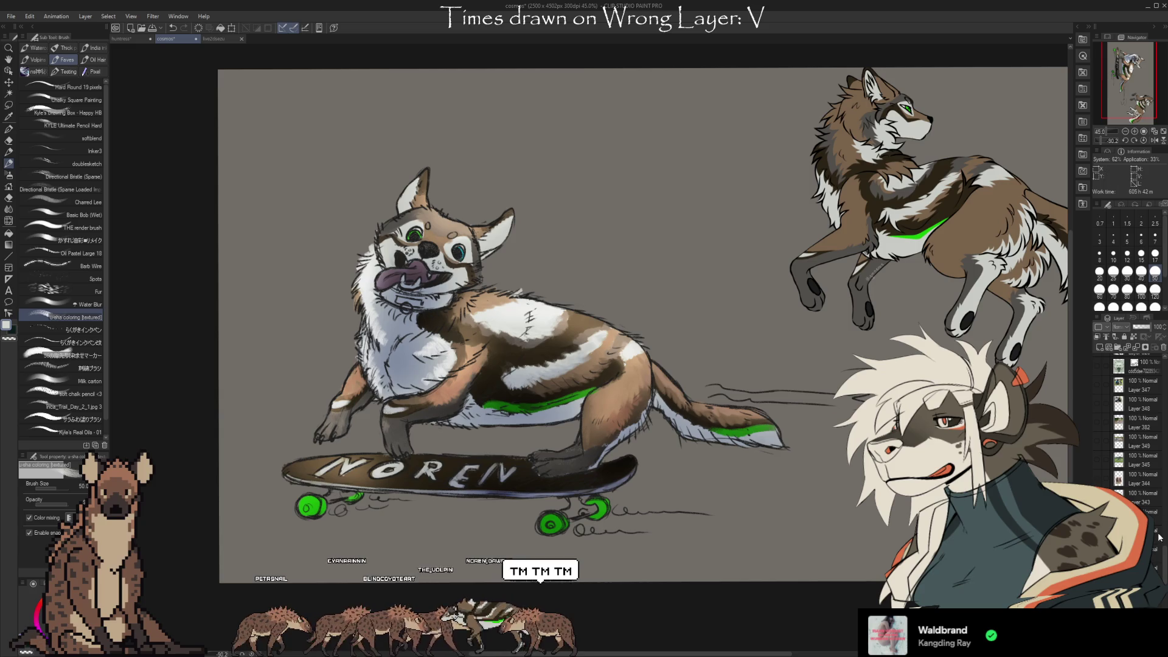
{"action": "left_click", "coordinate": [1144, 496]}
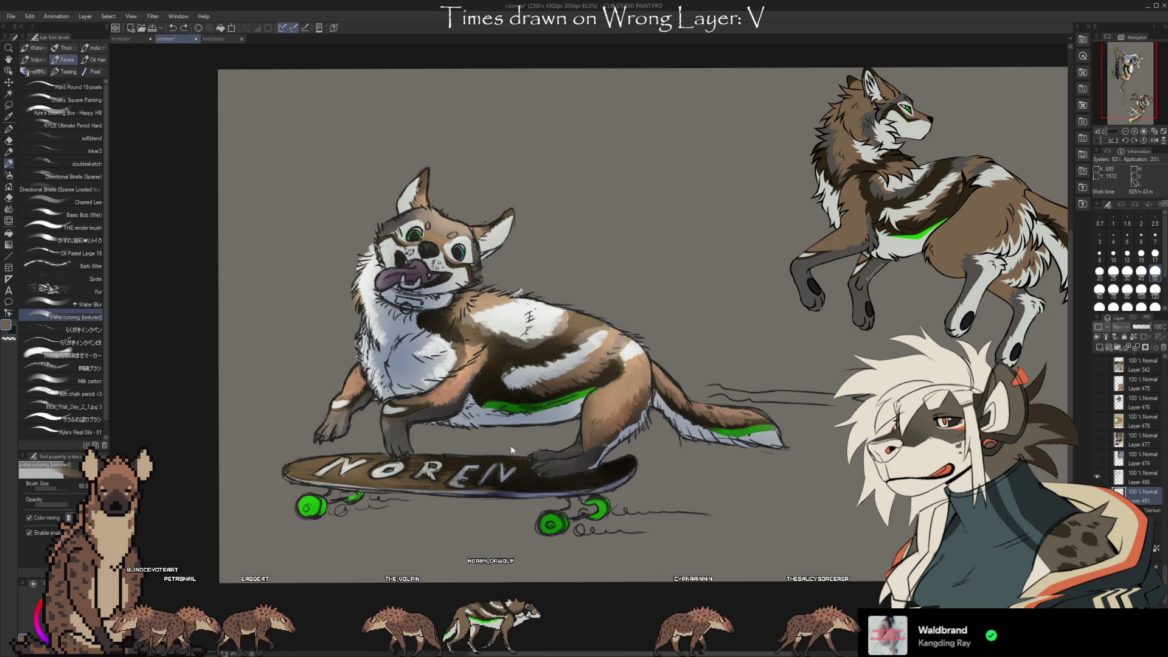
{"action": "left_click", "coordinate": [317, 505], "text": "alt"}
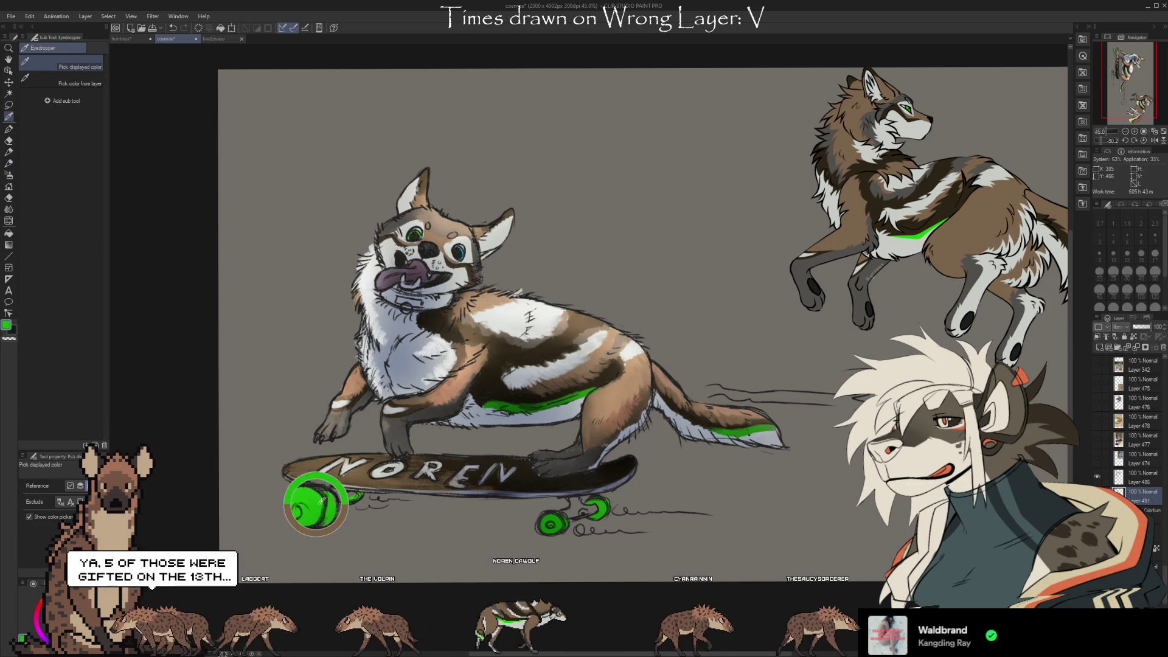
{"action": "left_click", "coordinate": [530, 407], "text": "alt"}
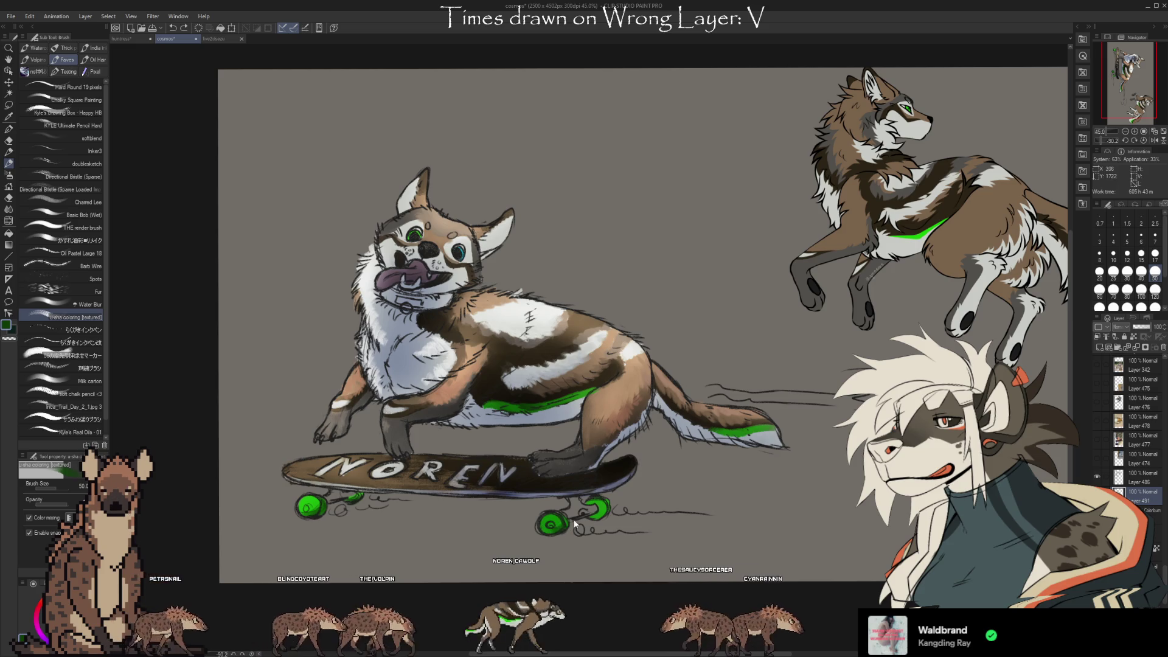
{"action": "left_click", "coordinate": [558, 524], "text": "alt"}
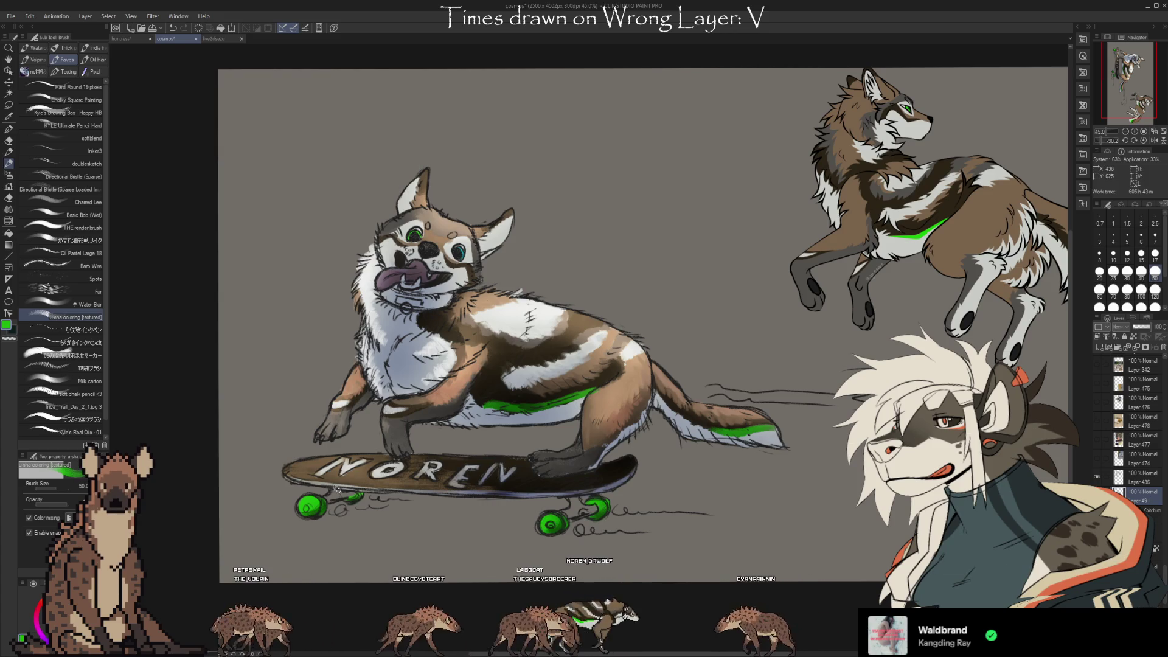
{"action": "key", "text": "i"}
{"action": "left_click", "coordinate": [559, 485]}
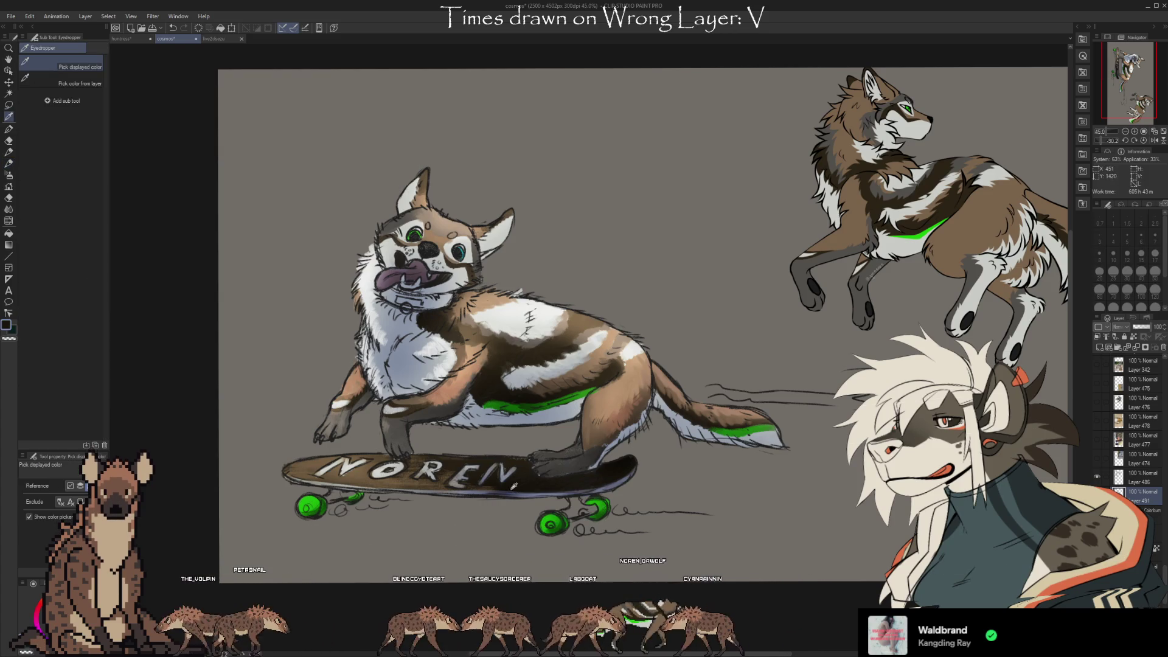
{"action": "key", "text": "b"}
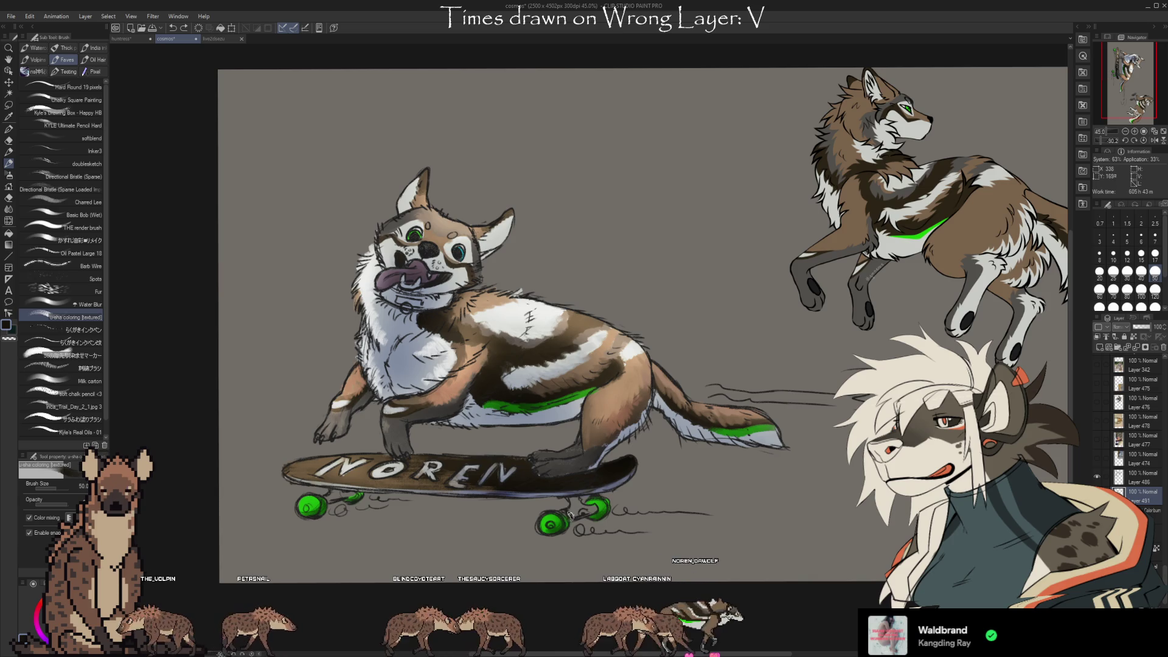
Shade the skateboard trucks by both right and left green wheels with light grey.
{"action": "left_click", "coordinate": [580, 513], "text": "alt"}
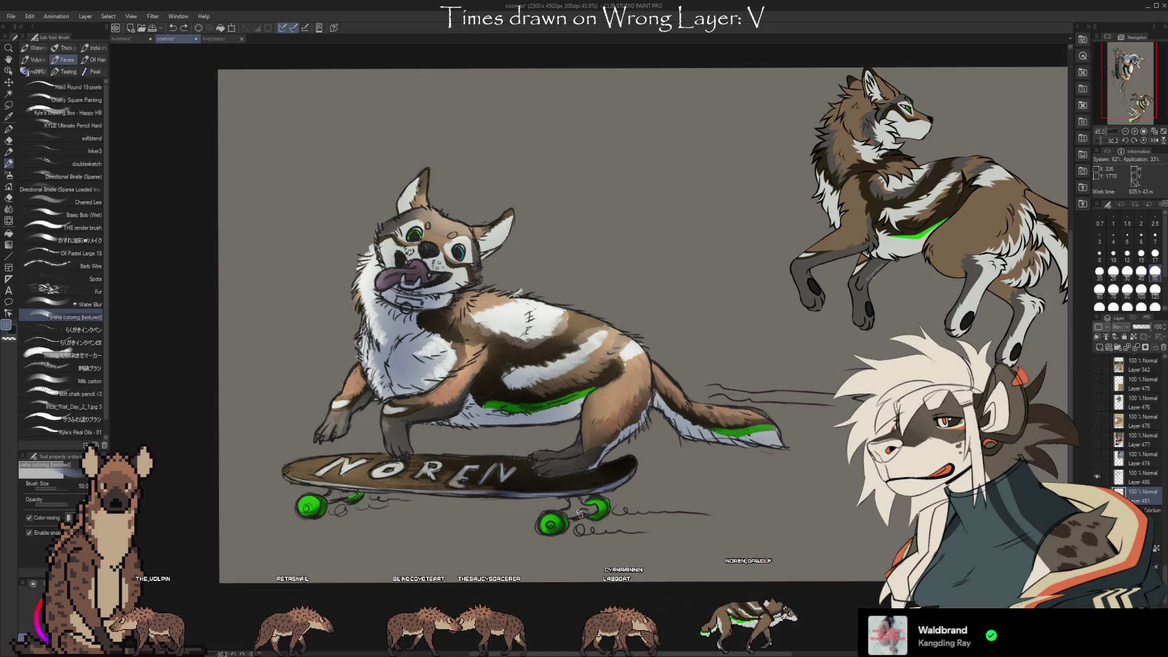
{"action": "left_click_drag", "start_coordinate": [586, 511], "coordinate": [571, 514]}
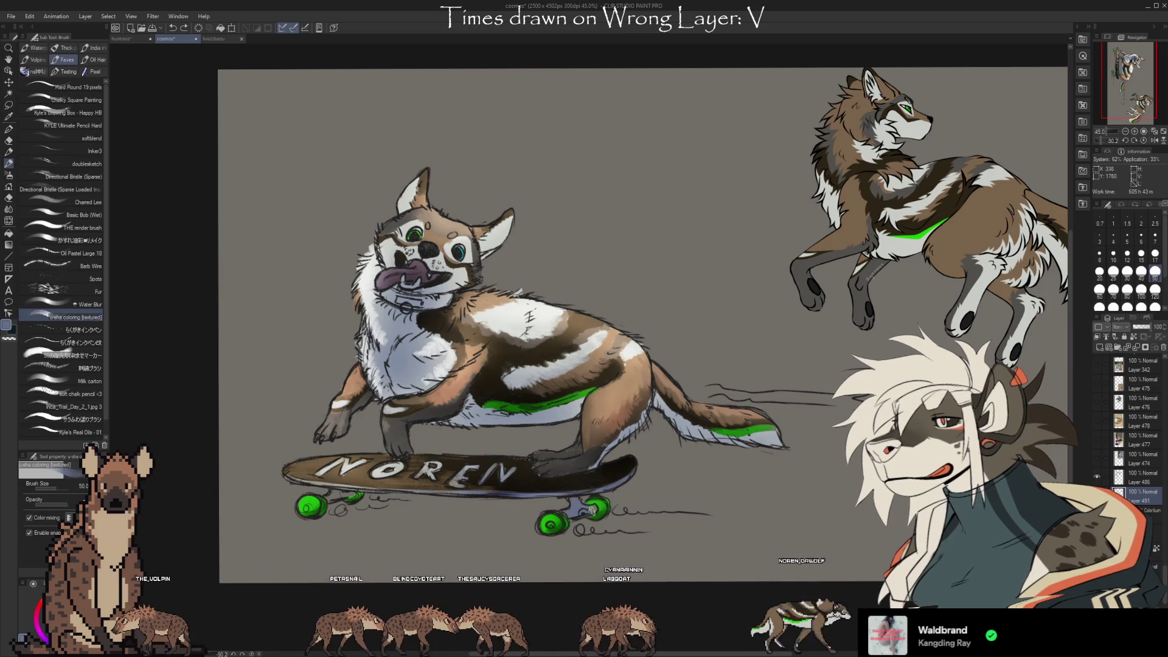
{"action": "left_click_drag", "start_coordinate": [346, 496], "coordinate": [330, 496]}
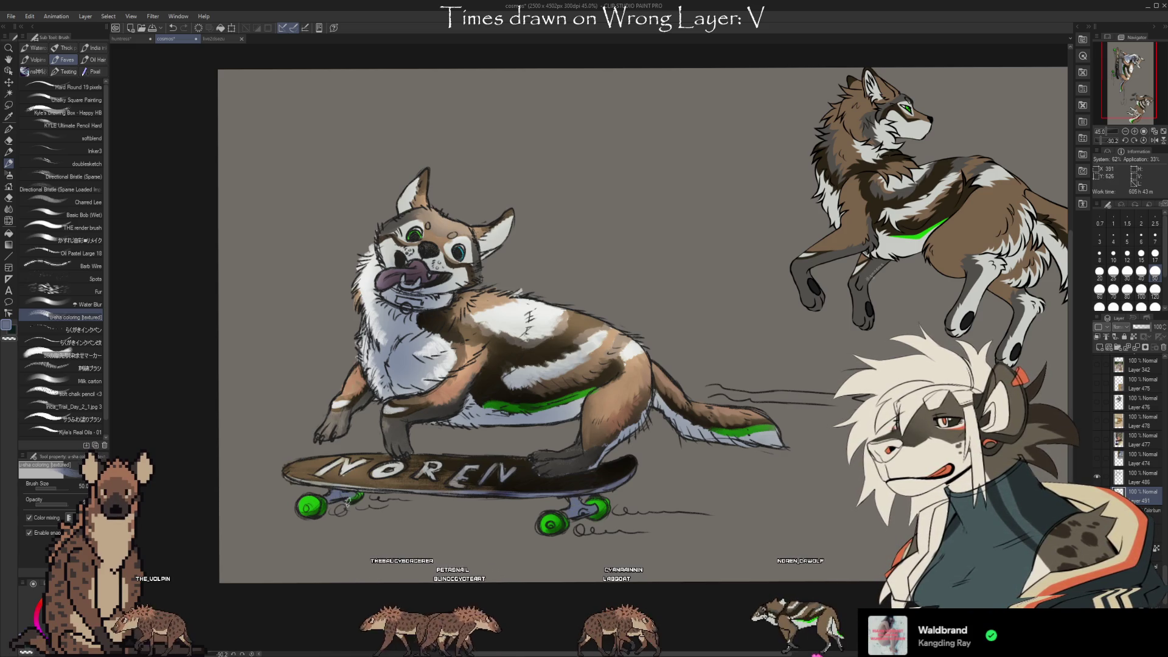
{"action": "scroll", "coordinate": [766, 524], "scroll_direction": "up", "scroll_amount": 2}
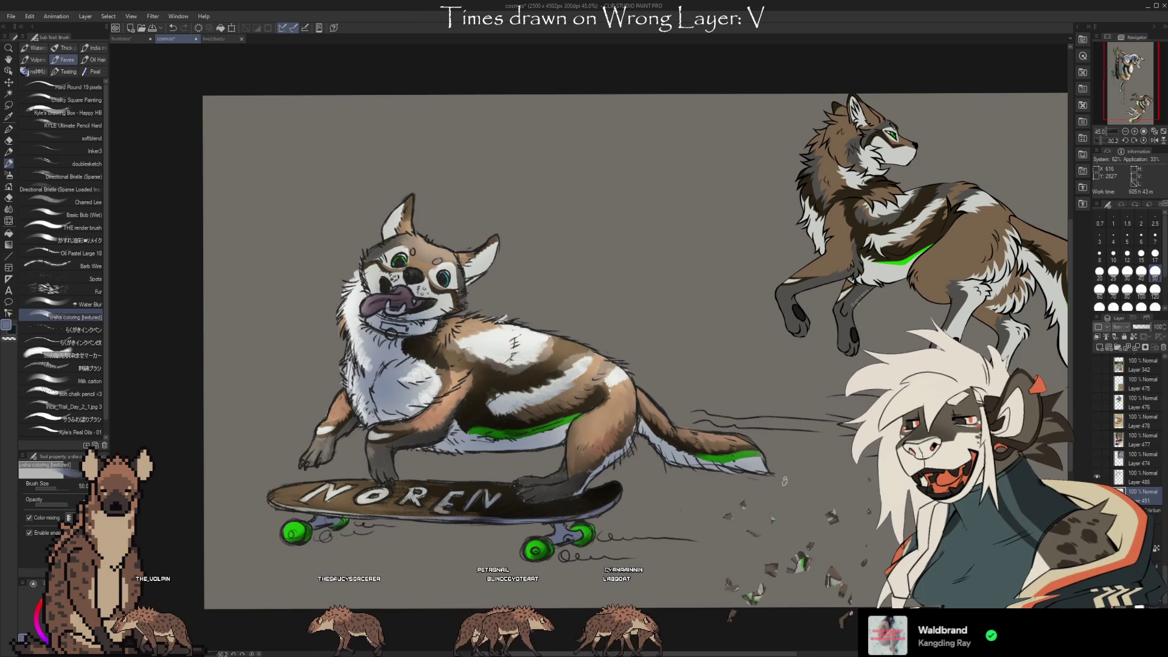
Shrink the brush, sample the tongue's pink, and group Layer 486 into new Folder 26.
{"action": "key", "text": "bracketleft"}
{"action": "key", "text": "bracketleft"}
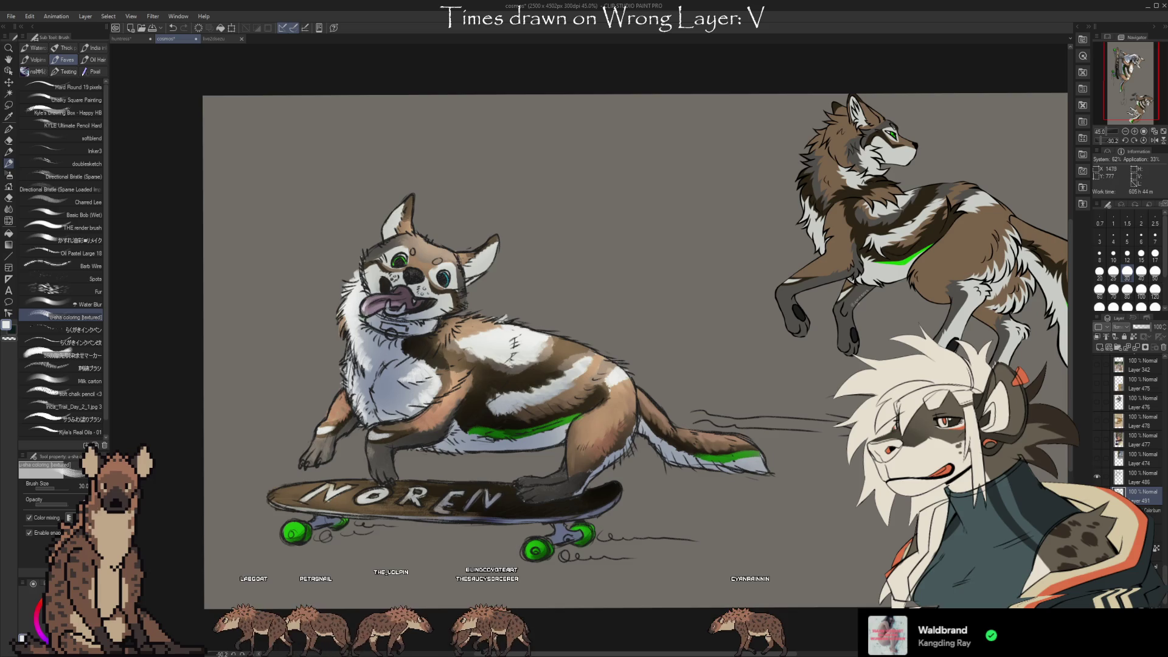
{"action": "left_click", "coordinate": [374, 302], "text": "alt"}
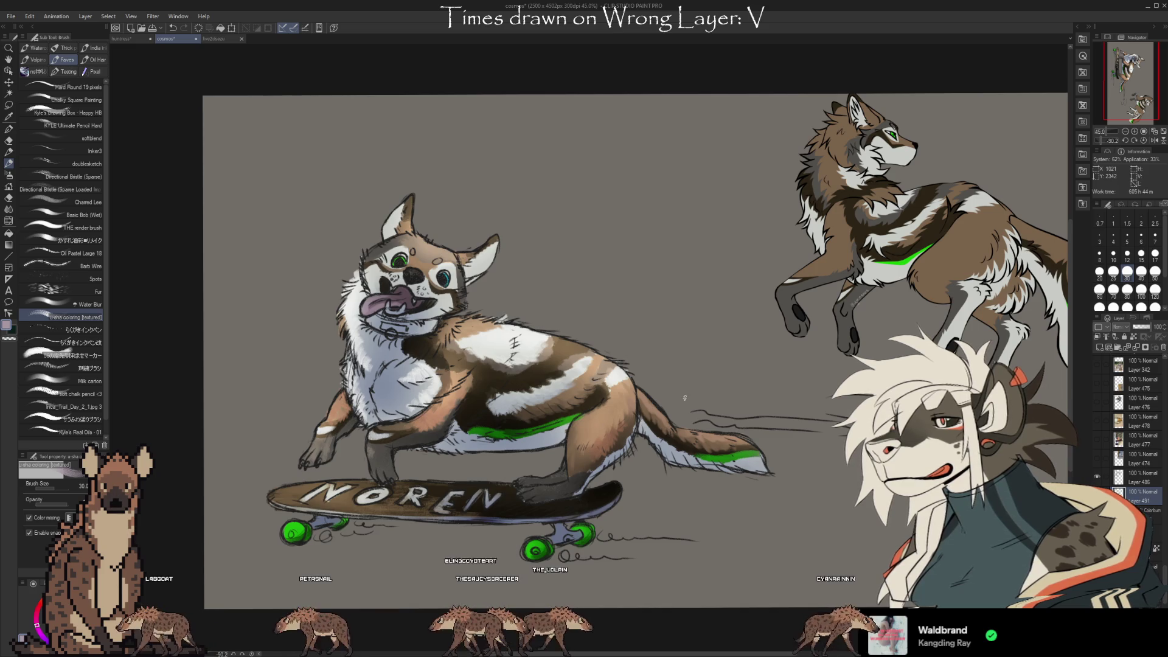
{"action": "left_click", "coordinate": [1110, 476]}
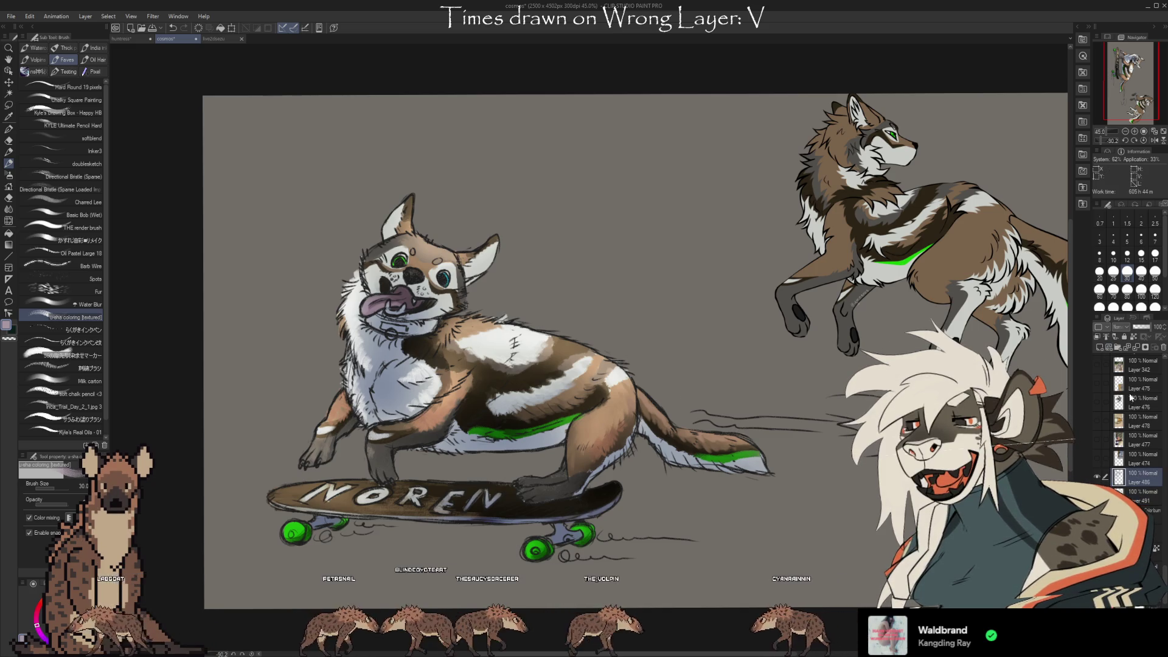
{"action": "left_click", "coordinate": [1114, 348]}
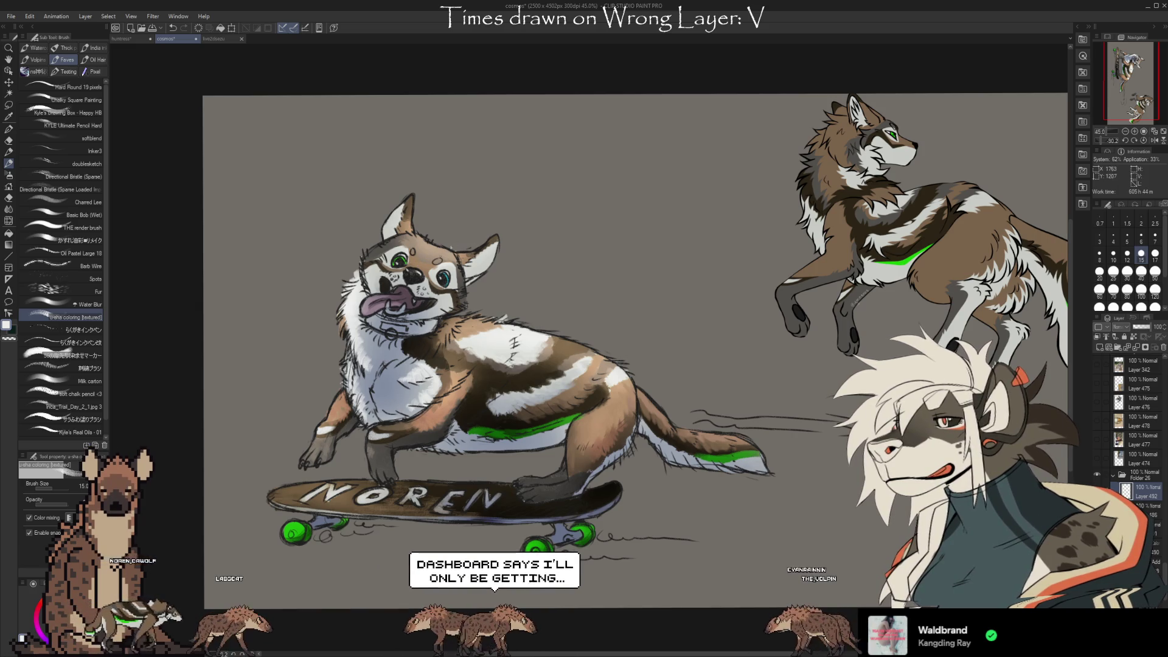
{"action": "key", "text": "alt"}
Paint more fur on the dog with the colour sampled near its head, zoomed to 50%.
{"action": "left_click", "coordinate": [367, 250], "text": "alt"}
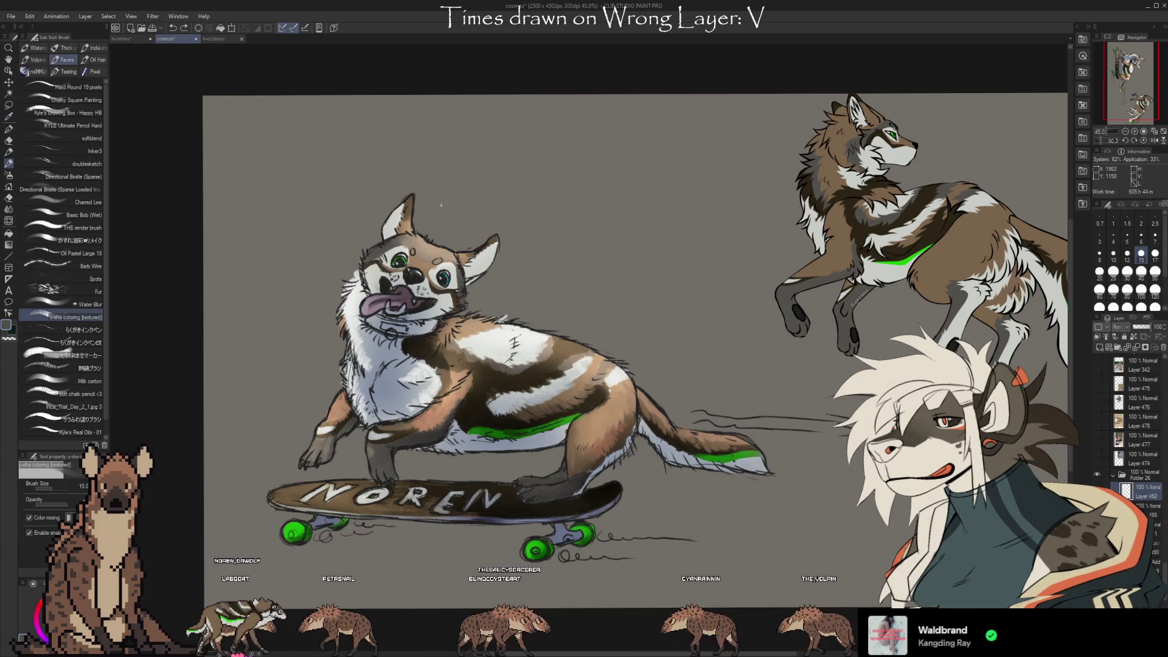
{"action": "scroll", "coordinate": [807, 521], "scroll_direction": "up", "scroll_amount": 5}
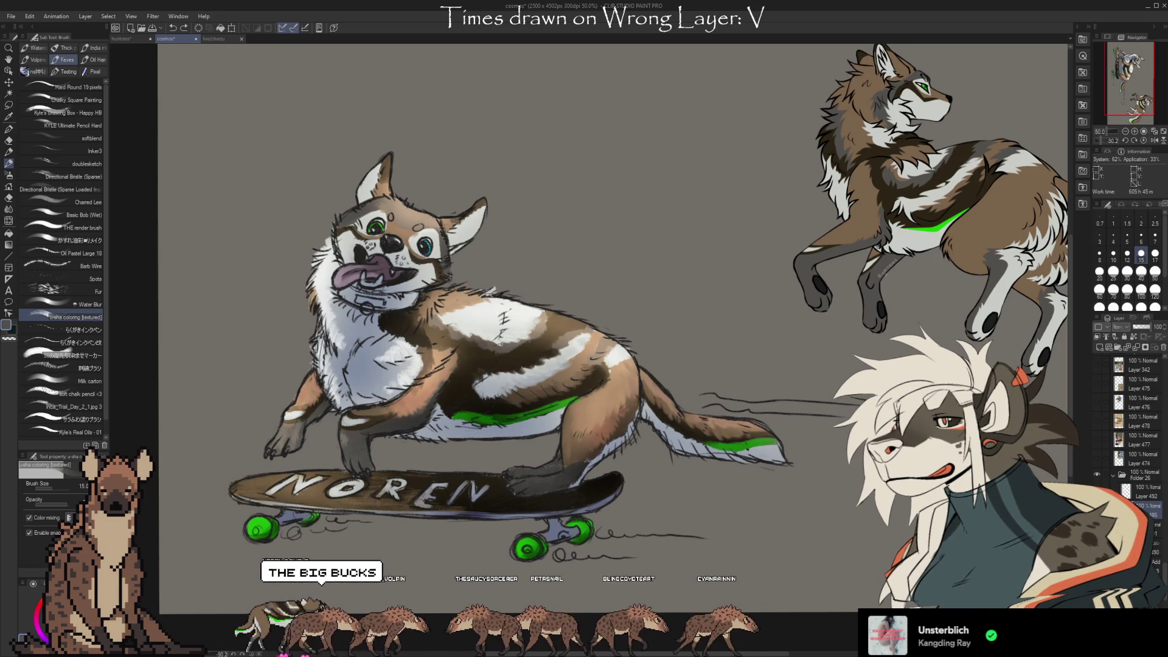
{"action": "key", "text": "e"}
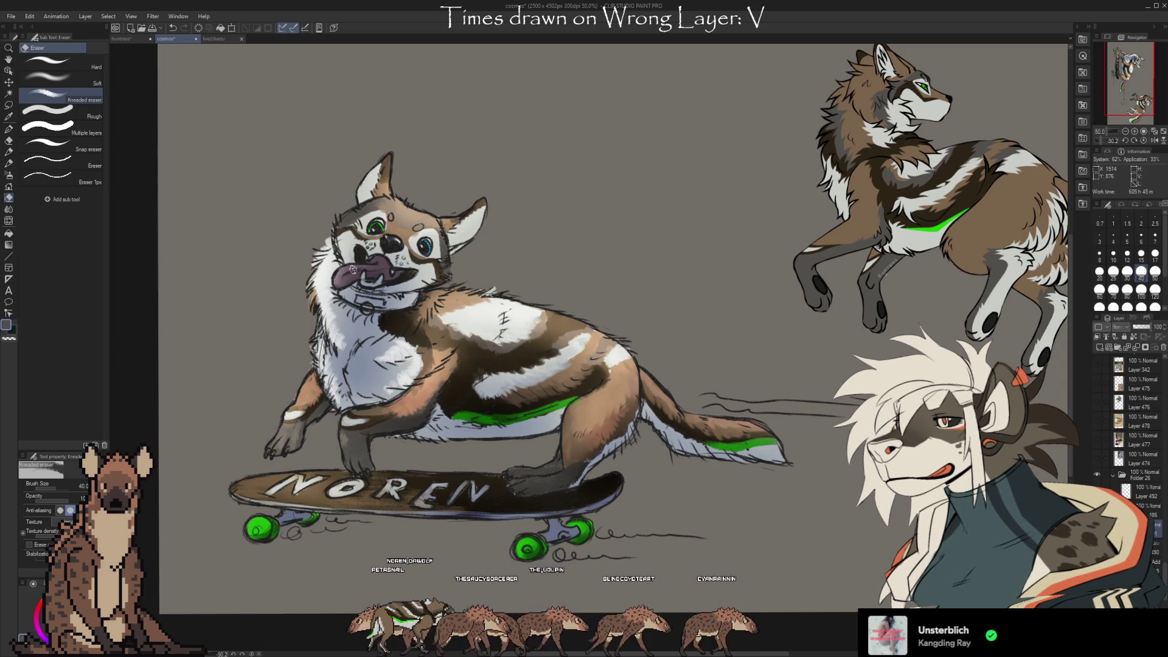
Undo the last stroke and switch to the soft airbrush at size 25.
{"action": "key", "text": "i"}
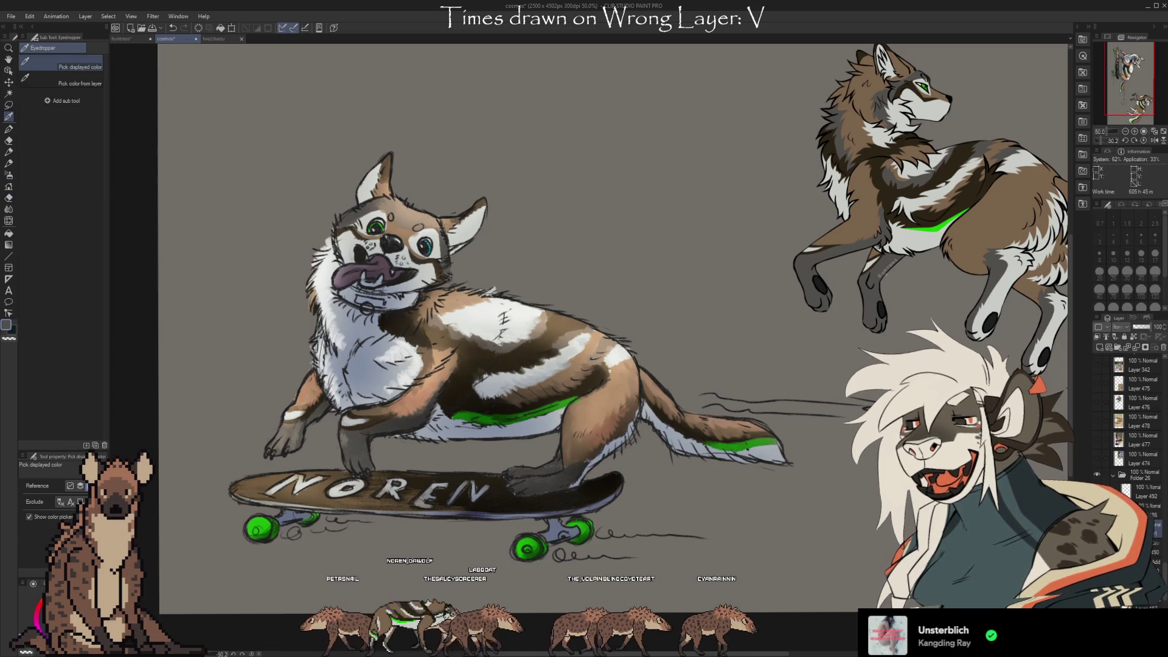
{"action": "key", "text": "ctrl+z"}
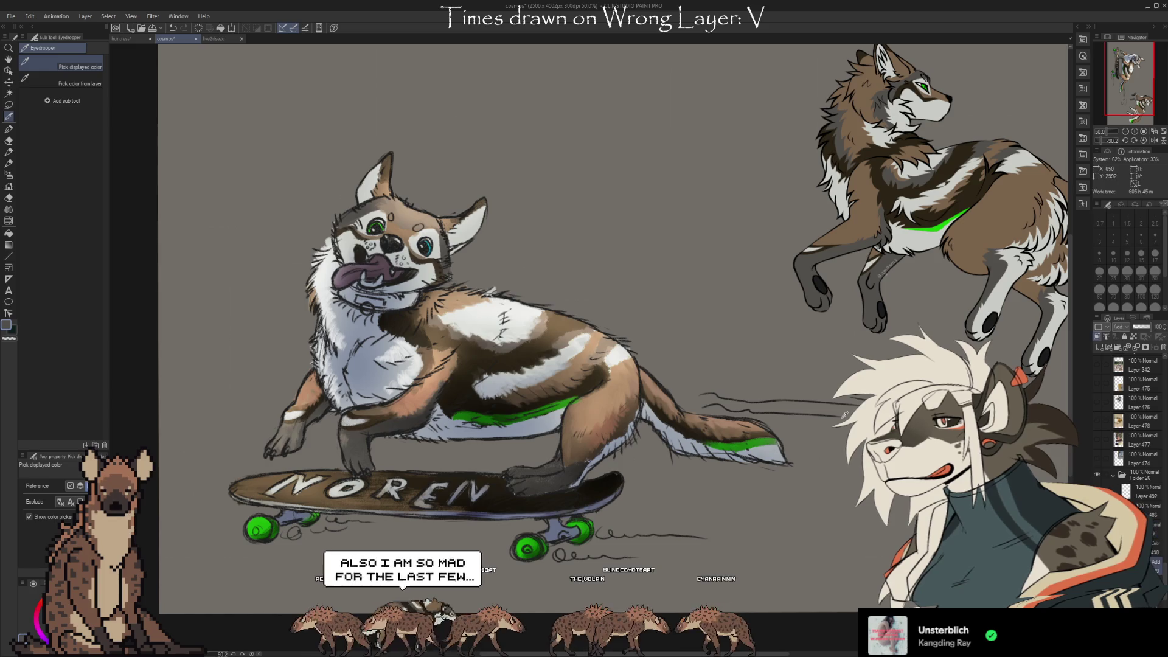
{"action": "key", "text": "b"}
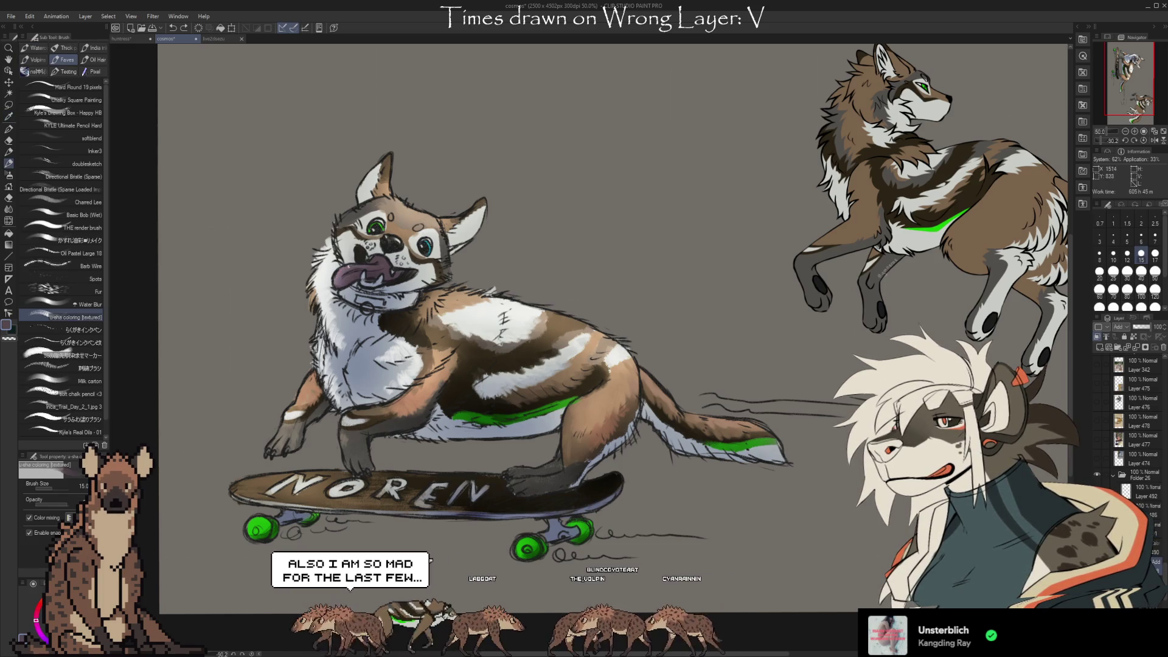
{"action": "key", "text": "b"}
{"action": "key", "text": "b"}
{"action": "key", "text": "b"}
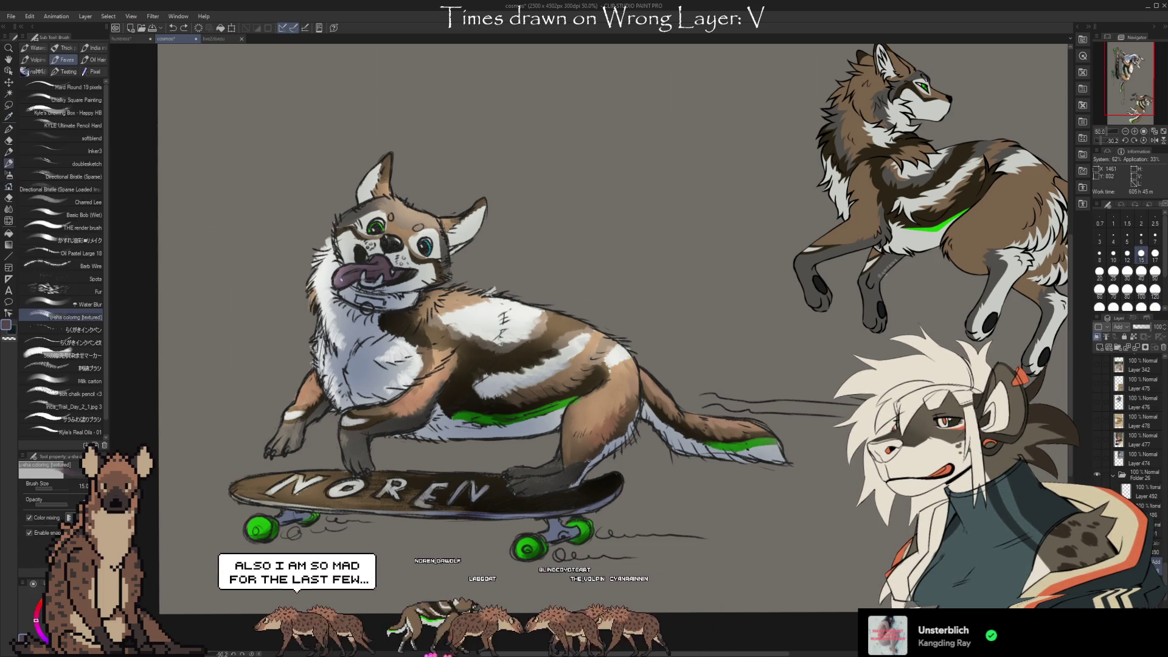
{"action": "left_click", "coordinate": [1113, 271]}
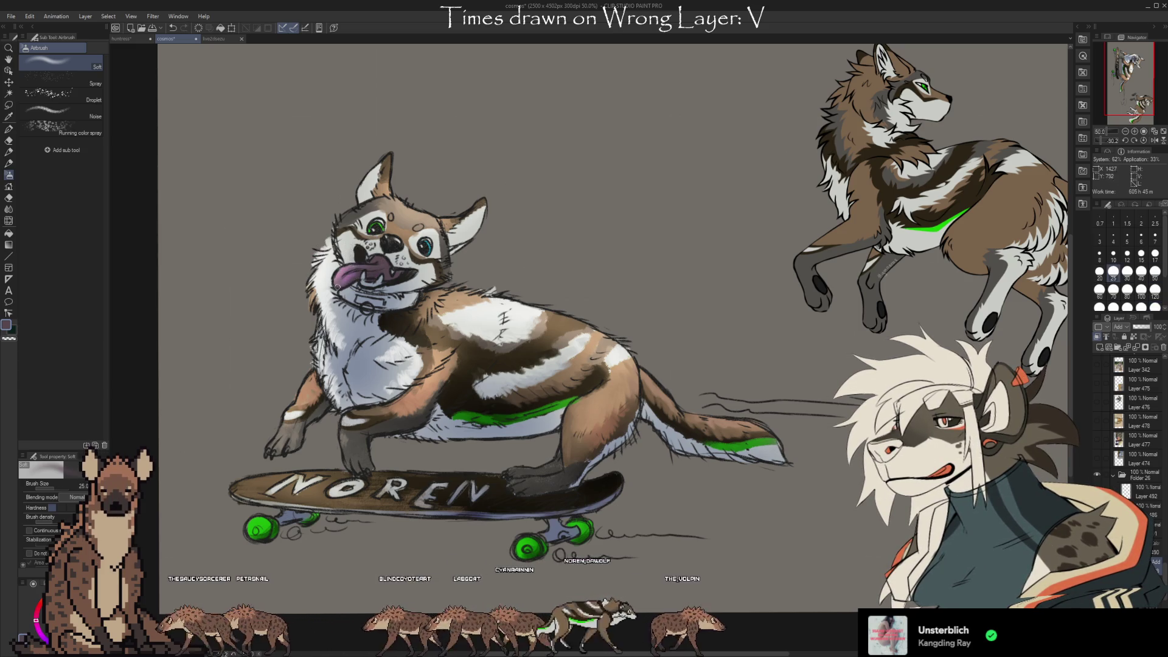
Sample the dog's tongue colour and select Layer 492 in Normal mode to paint on.
{"action": "key", "text": "i"}
{"action": "left_click", "coordinate": [374, 273]}
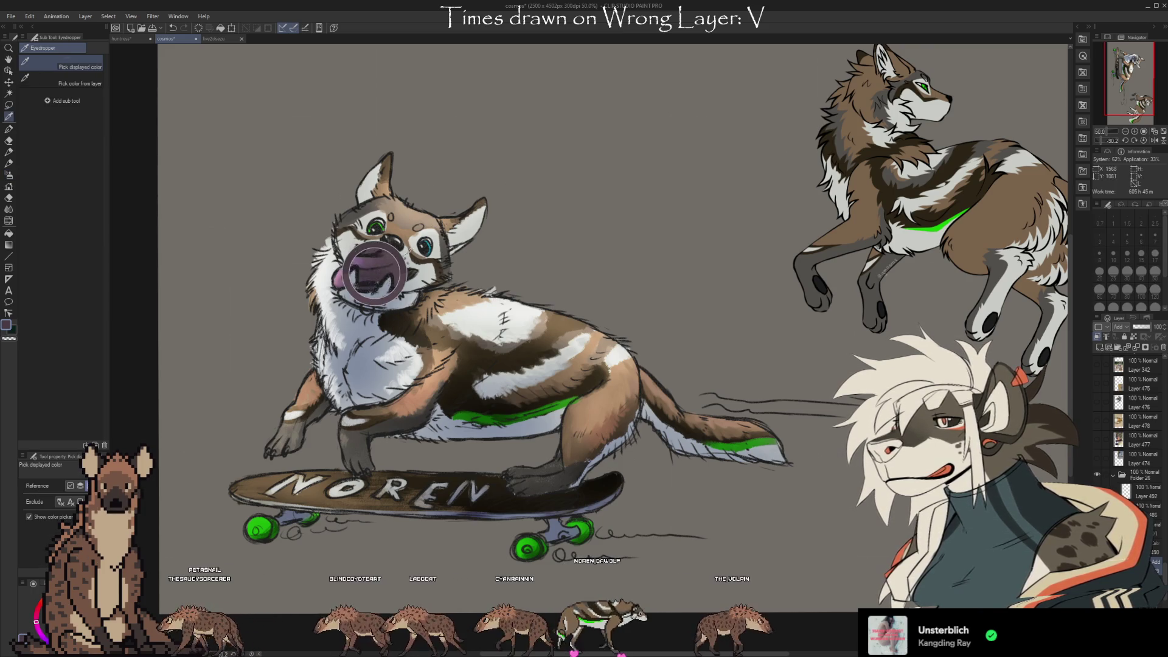
{"action": "key", "text": "b"}
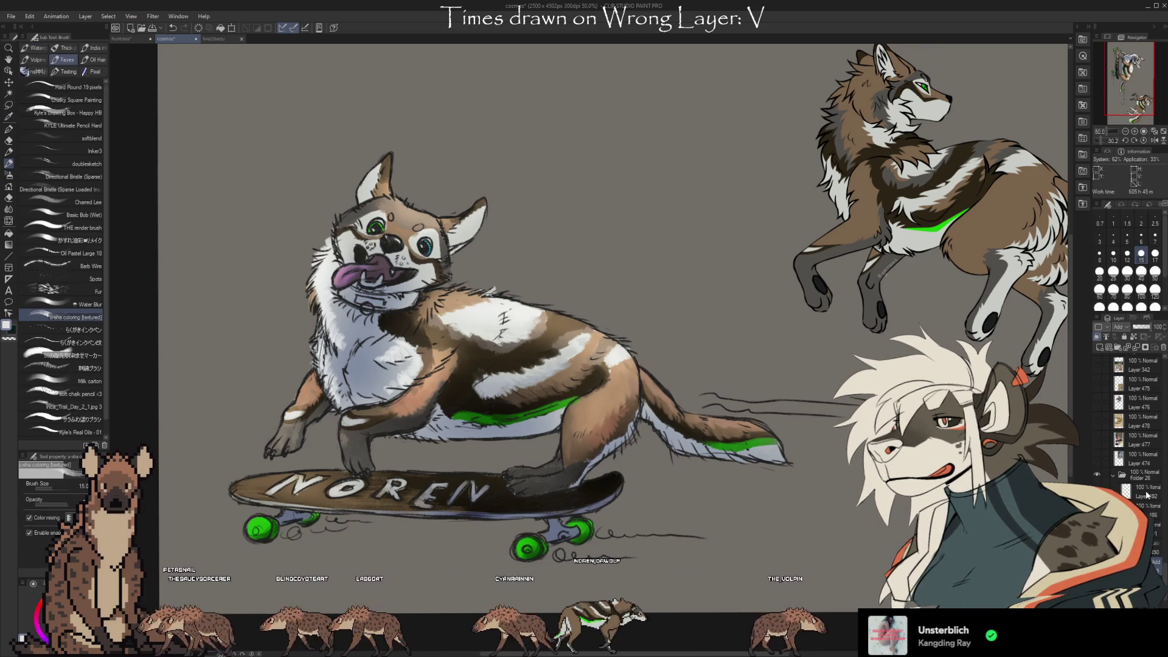
{"action": "left_click", "coordinate": [1147, 496]}
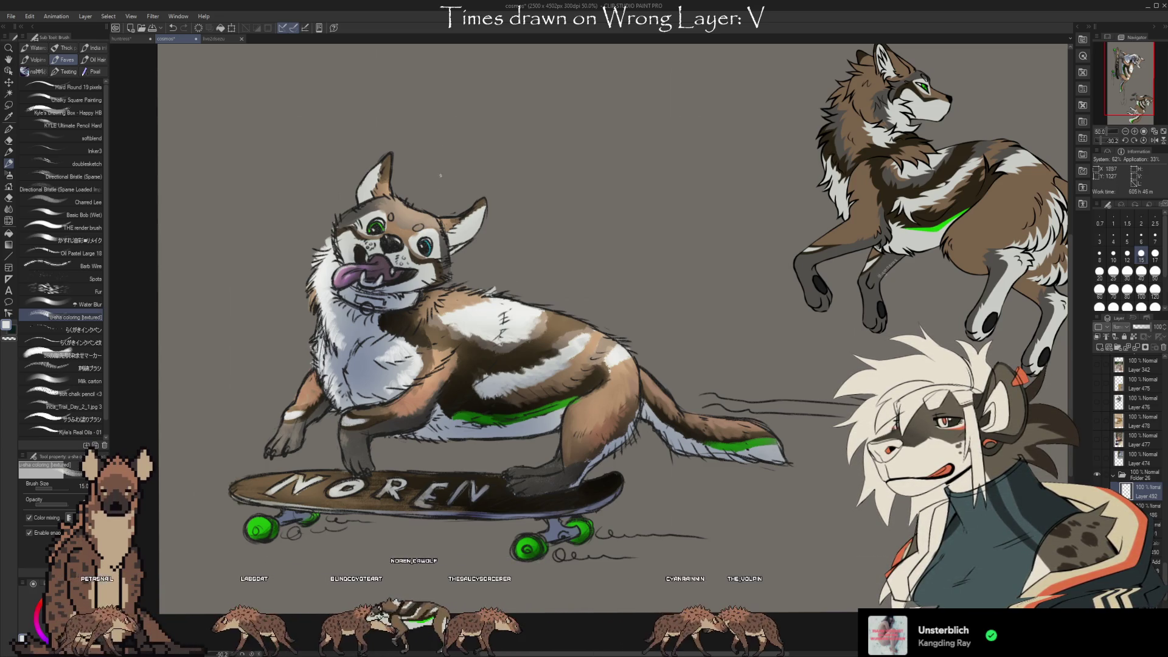
{"action": "scroll", "coordinate": [794, 505], "scroll_direction": "down", "scroll_amount": 2}
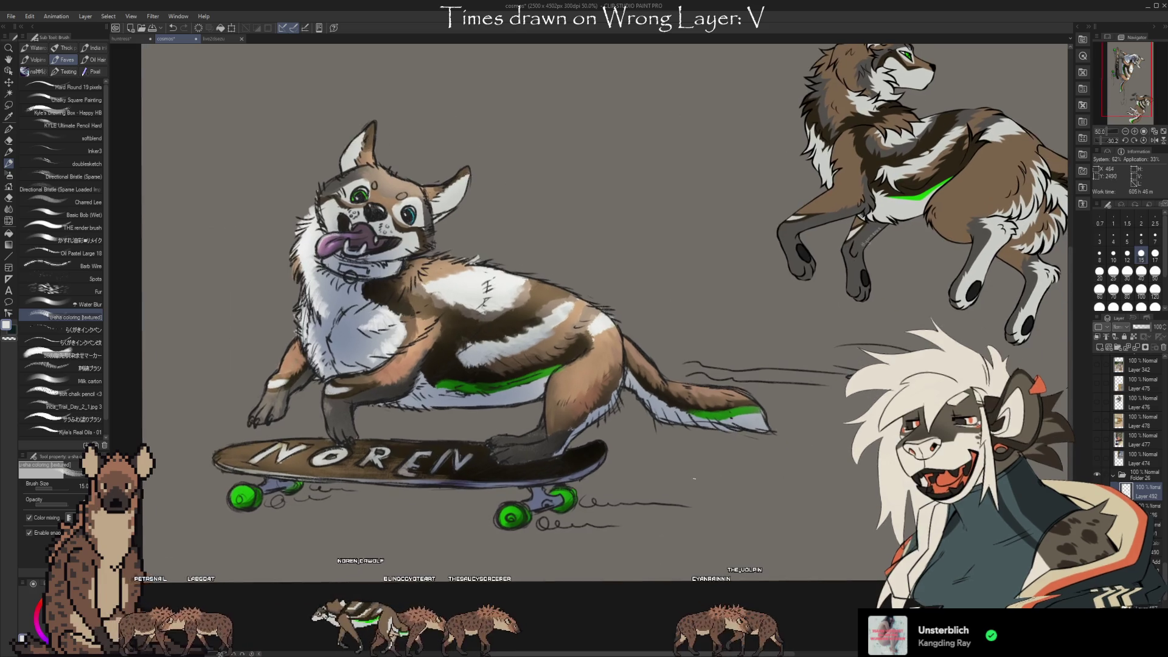
Return to the brush and select Layer 492 inside Folder 26.
{"action": "left_click_drag", "start_coordinate": [741, 504], "coordinate": [747, 507]}
{"action": "scroll", "coordinate": [1132, 426], "scroll_direction": "down", "scroll_amount": 5}
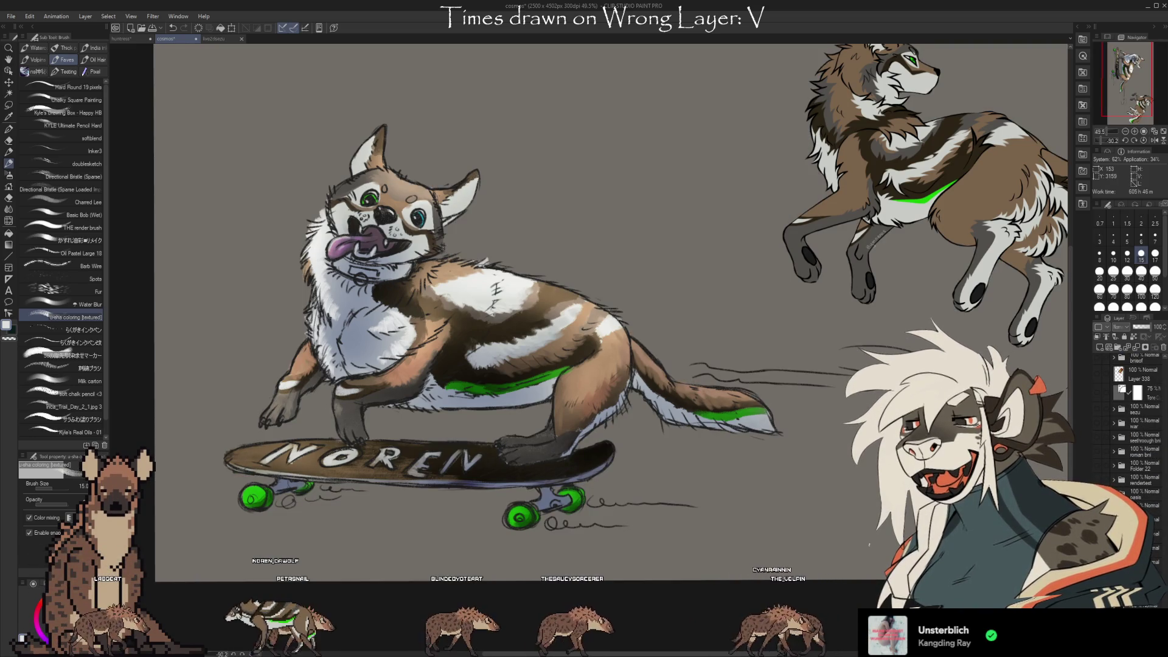
{"action": "key", "text": "b"}
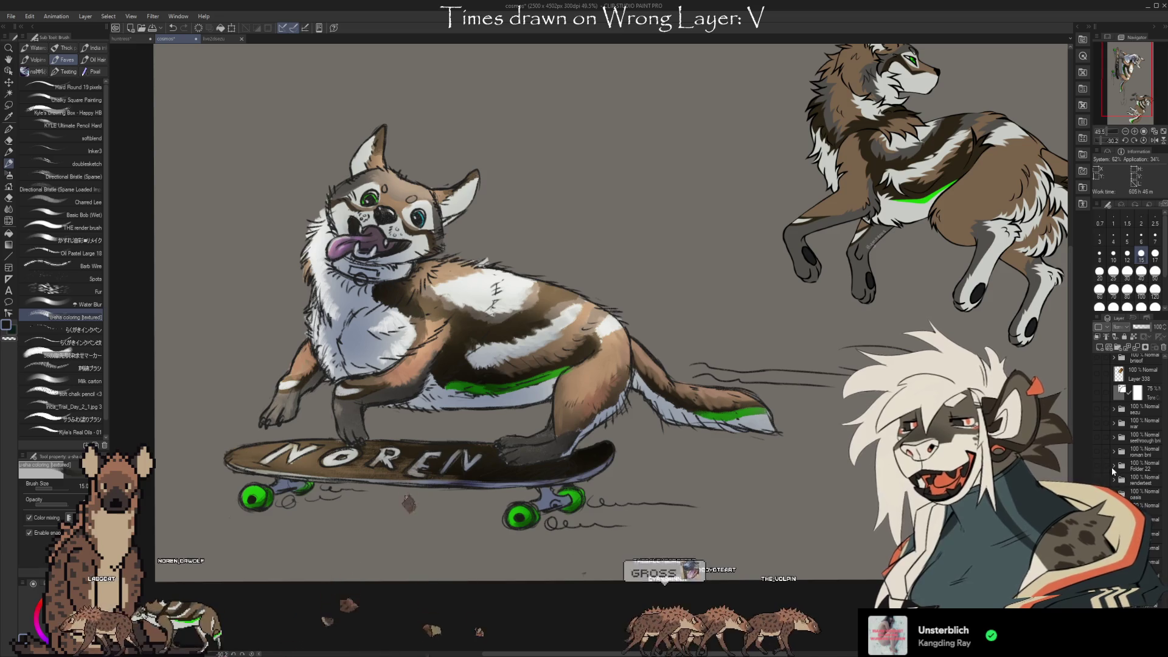
{"action": "scroll", "coordinate": [1126, 481], "scroll_direction": "up", "scroll_amount": 5}
{"action": "scroll", "coordinate": [1126, 487], "scroll_direction": "down", "scroll_amount": 5}
{"action": "left_click", "coordinate": [1144, 408]}
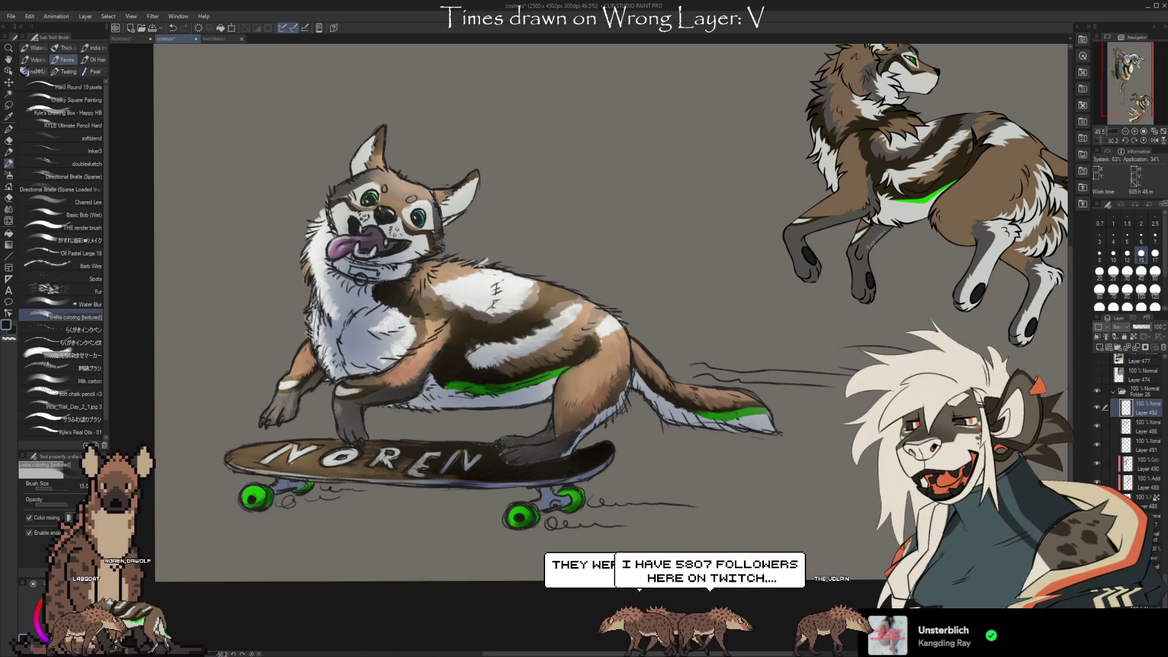
{"action": "scroll", "coordinate": [465, 438], "scroll_direction": "up", "scroll_amount": 2}
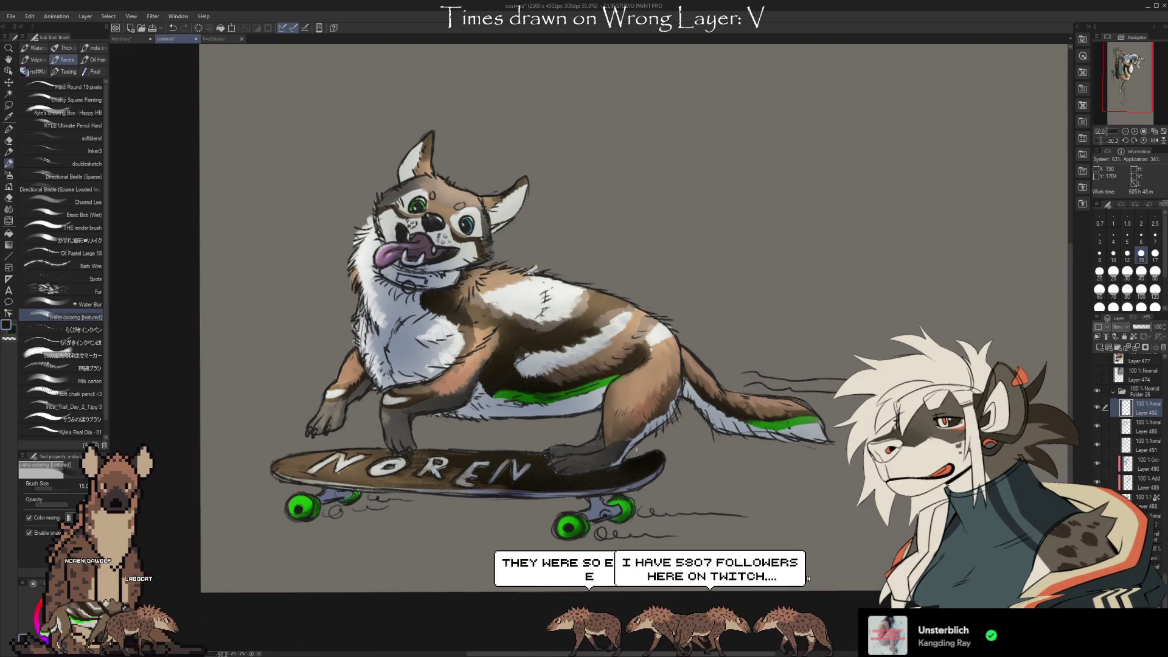
{"action": "scroll", "coordinate": [750, 490], "scroll_direction": "up", "scroll_amount": 1}
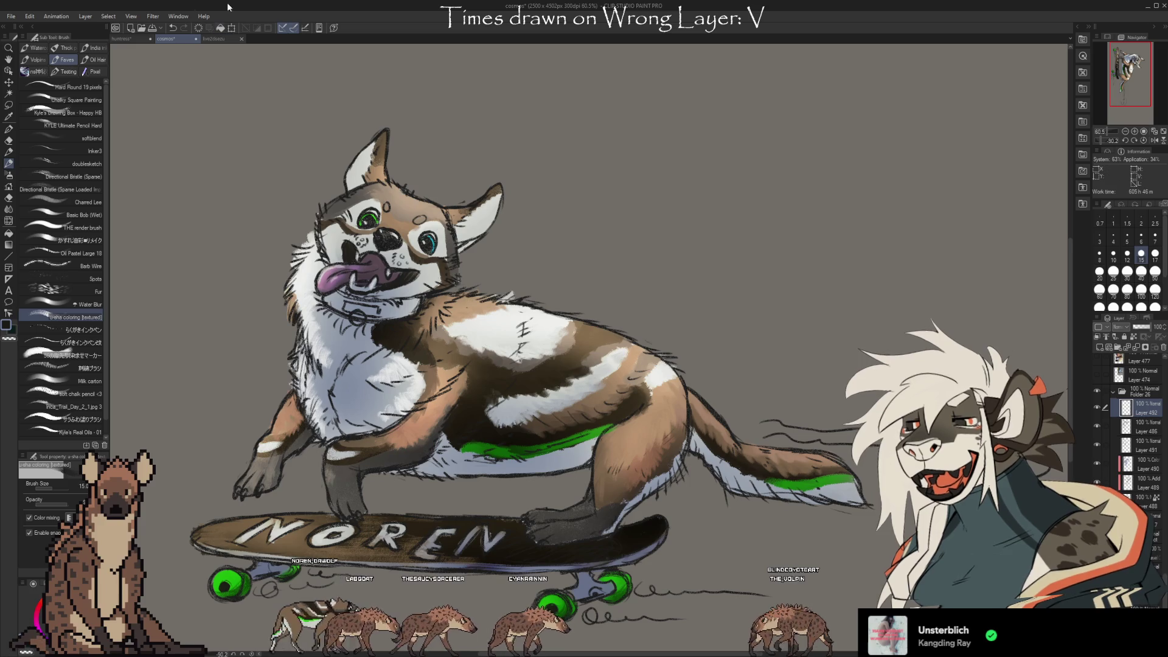
Hide and collapse Folder 26, then switch to the huntress cheetah document.
{"action": "left_click", "coordinate": [1097, 391]}
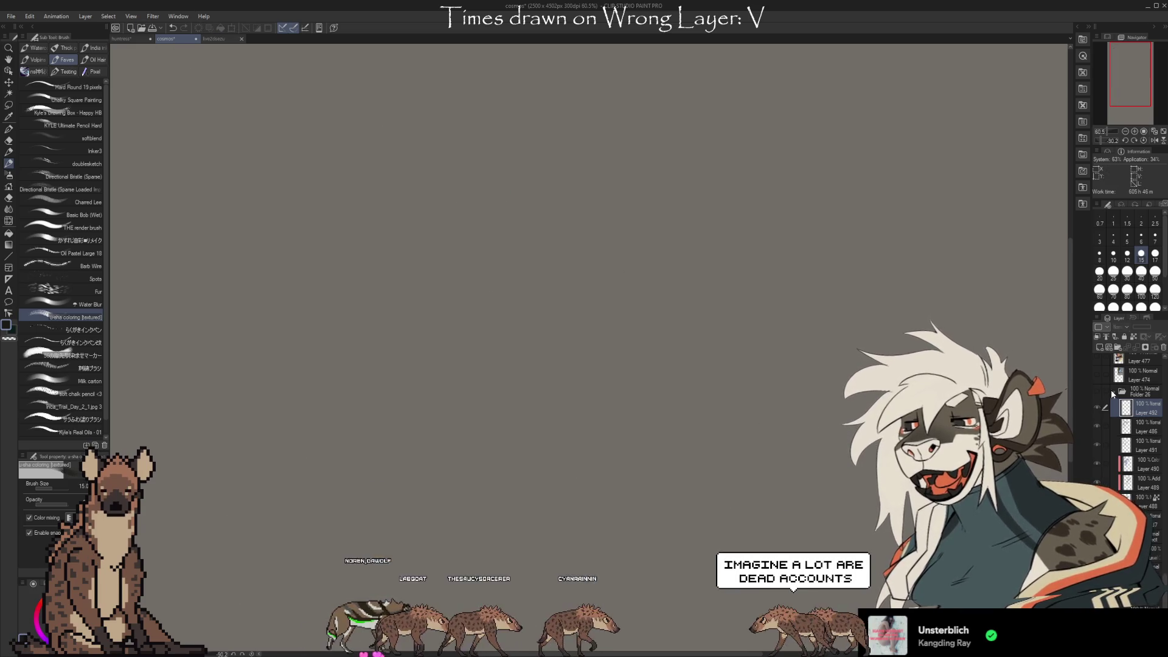
{"action": "left_click", "coordinate": [1114, 391]}
{"action": "left_click", "coordinate": [122, 38]}
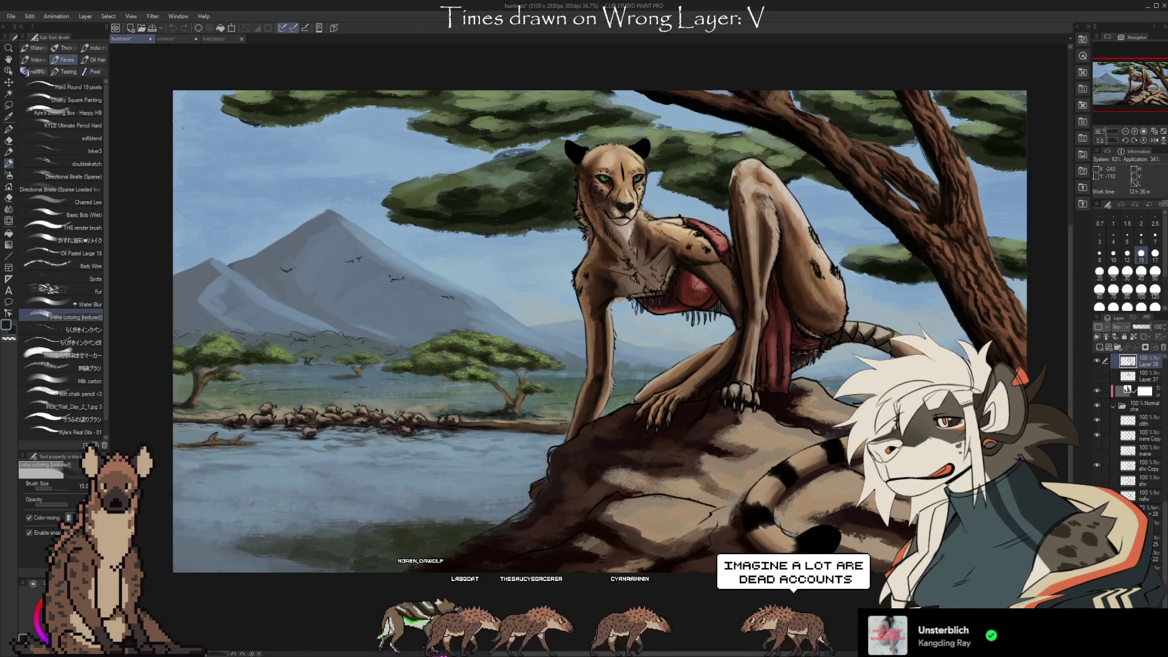
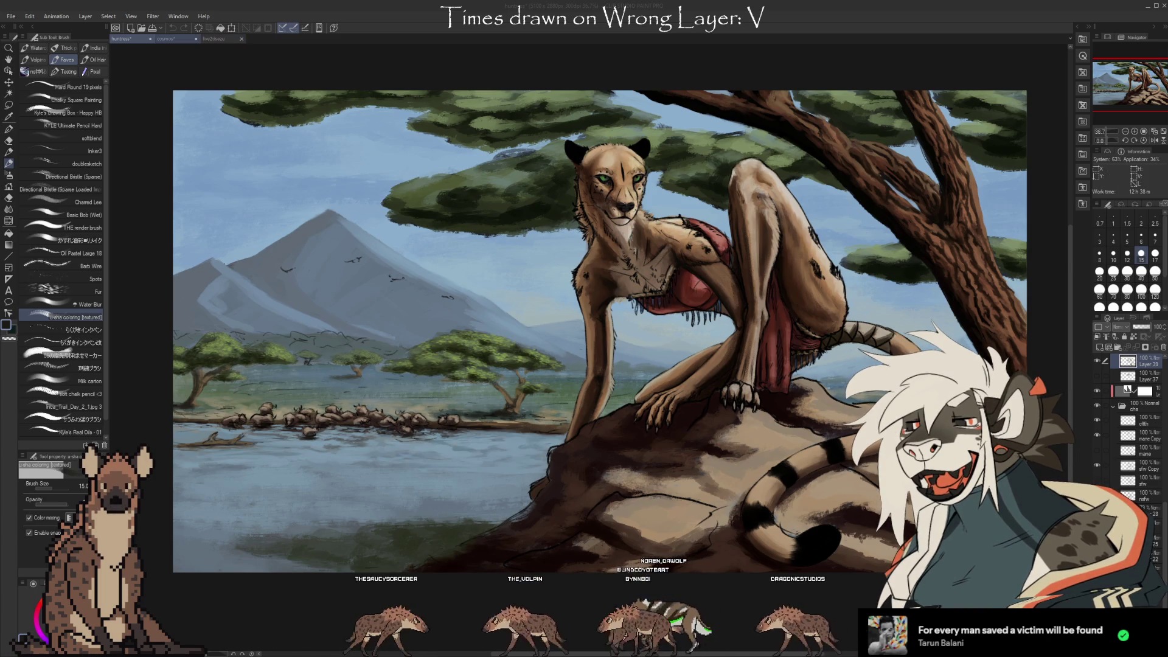
Save the current progress on the savanna cheetah painting.
{"action": "key", "text": "alt"}
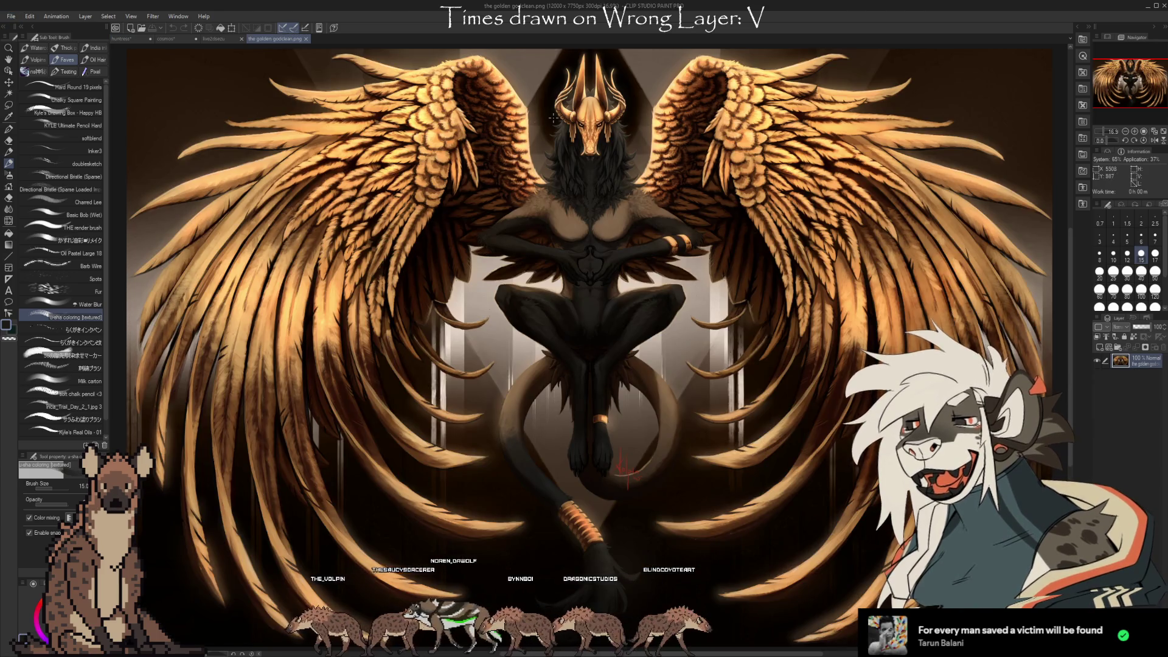
Zoom in on the gold horned mask of the golden-winged figure artwork.
{"action": "scroll", "coordinate": [561, 73], "scroll_direction": "up", "scroll_amount": 4}
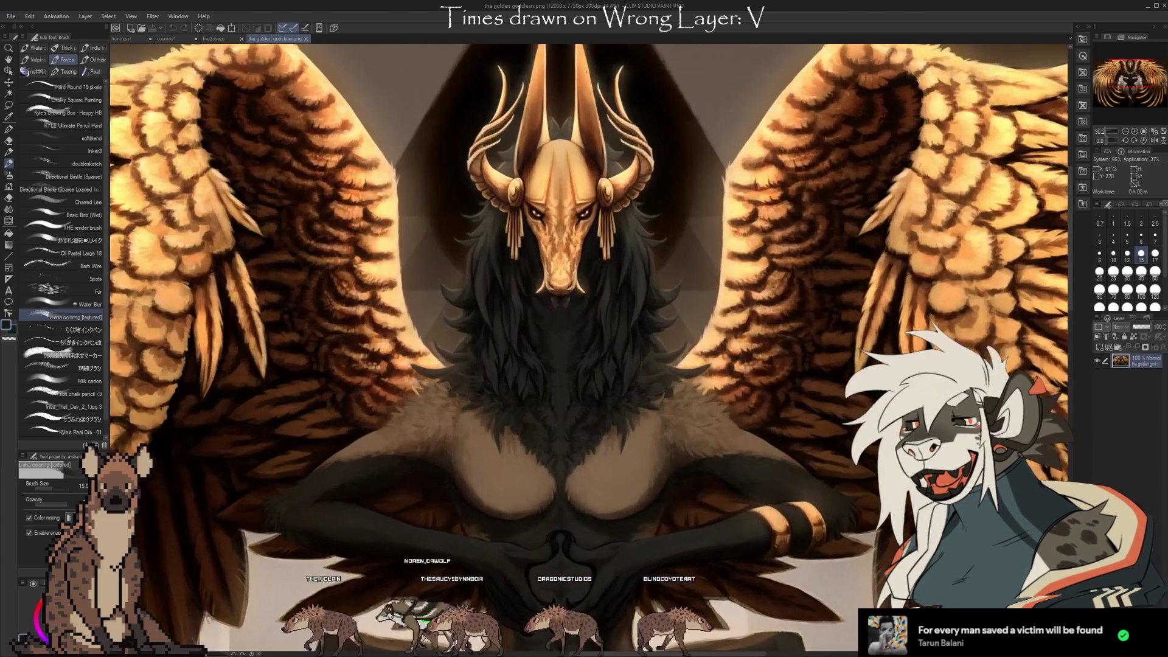